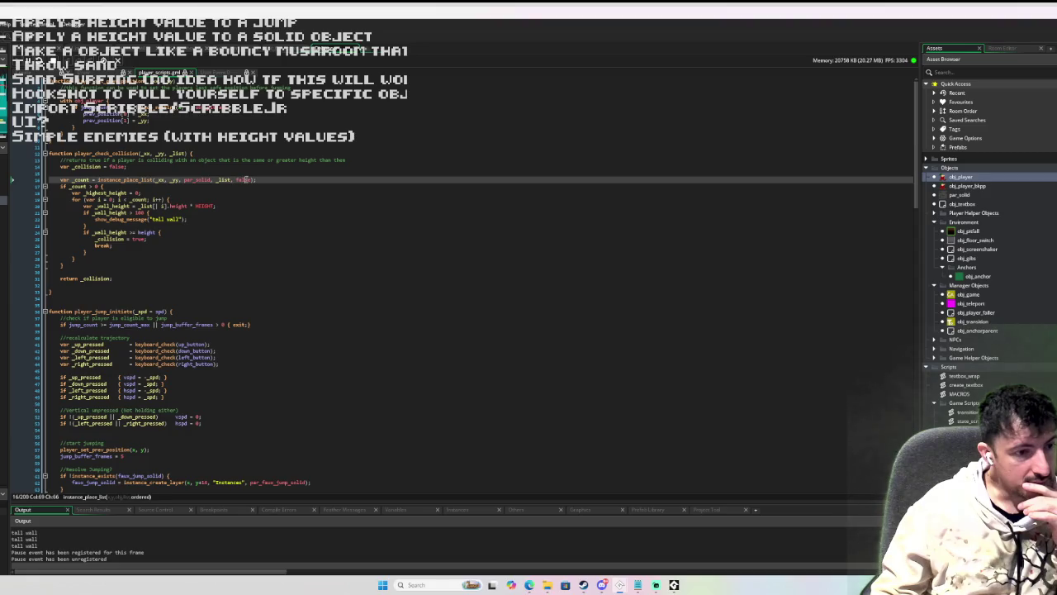
# - Stop the game and delete the unused var _highest_height declaration
pyautogui.press('Down')
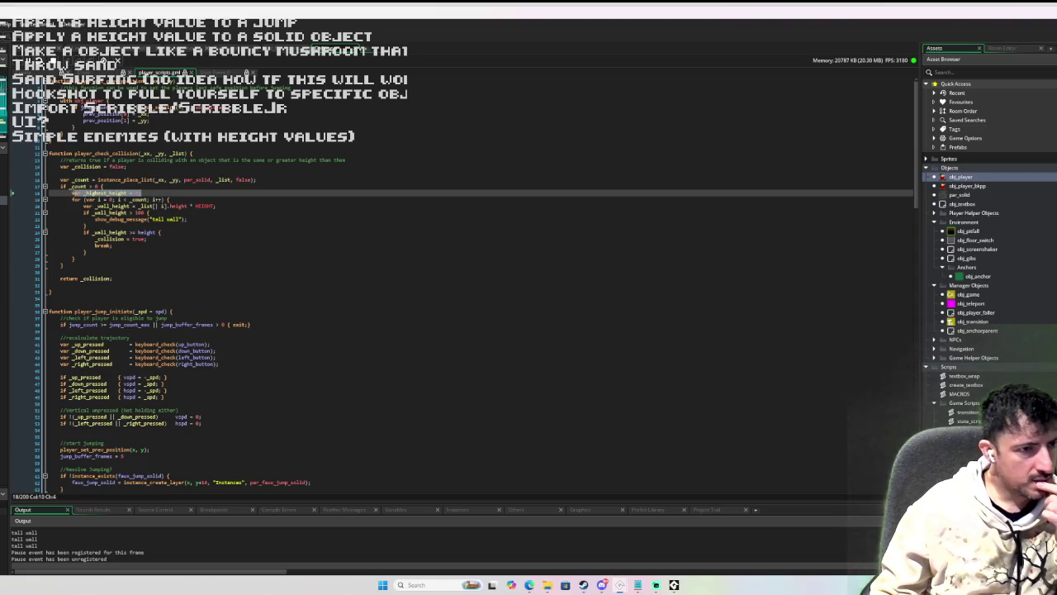
pyautogui.click(96, 193)
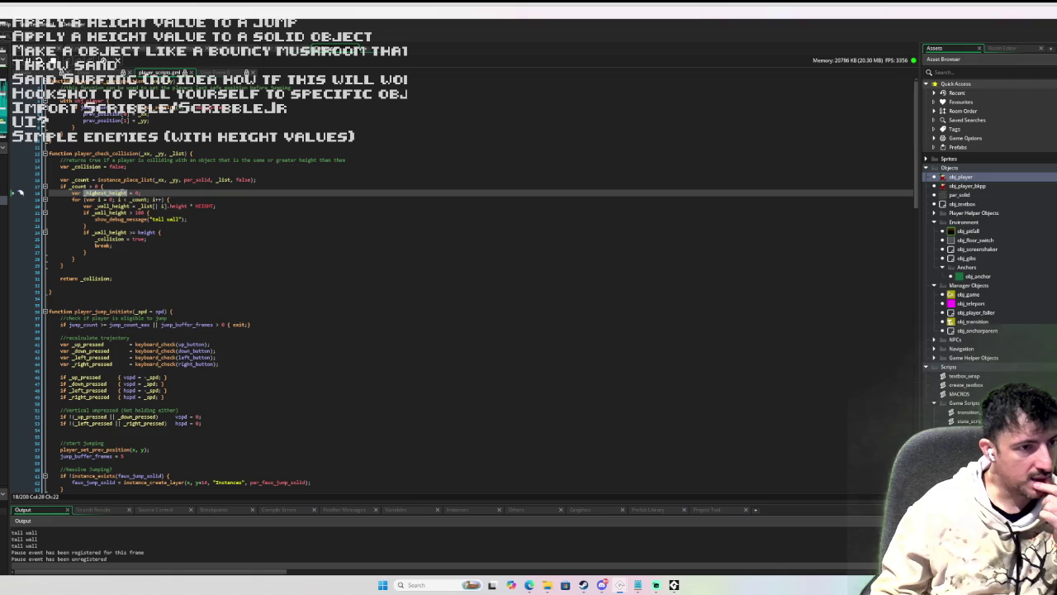
pyautogui.moveTo(142, 193); pyautogui.dragTo(69, 197)
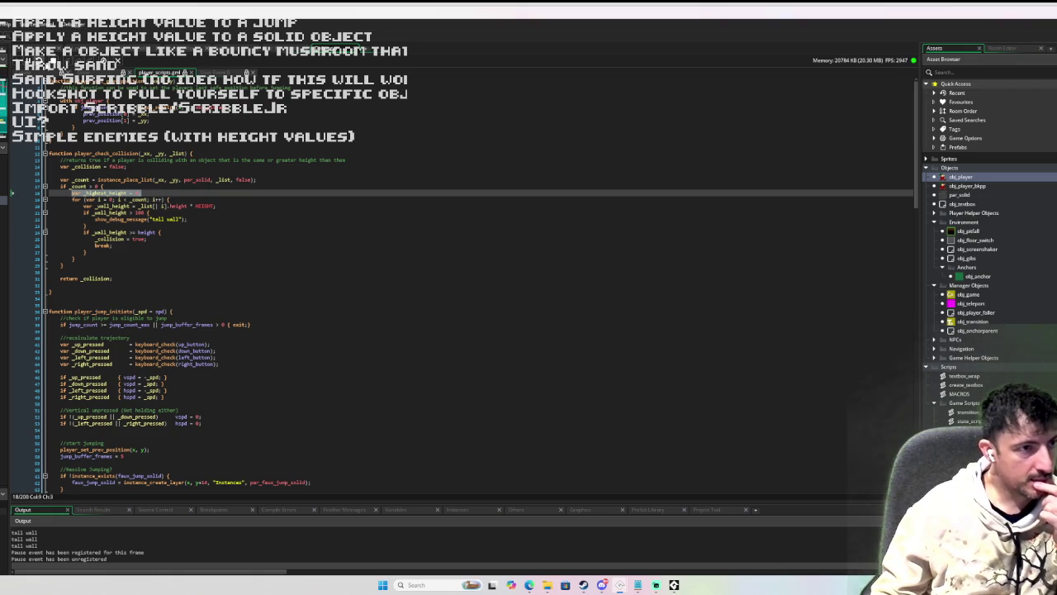
pyautogui.hotkey('shift', 'F5')
pyautogui.press('BackSpace')
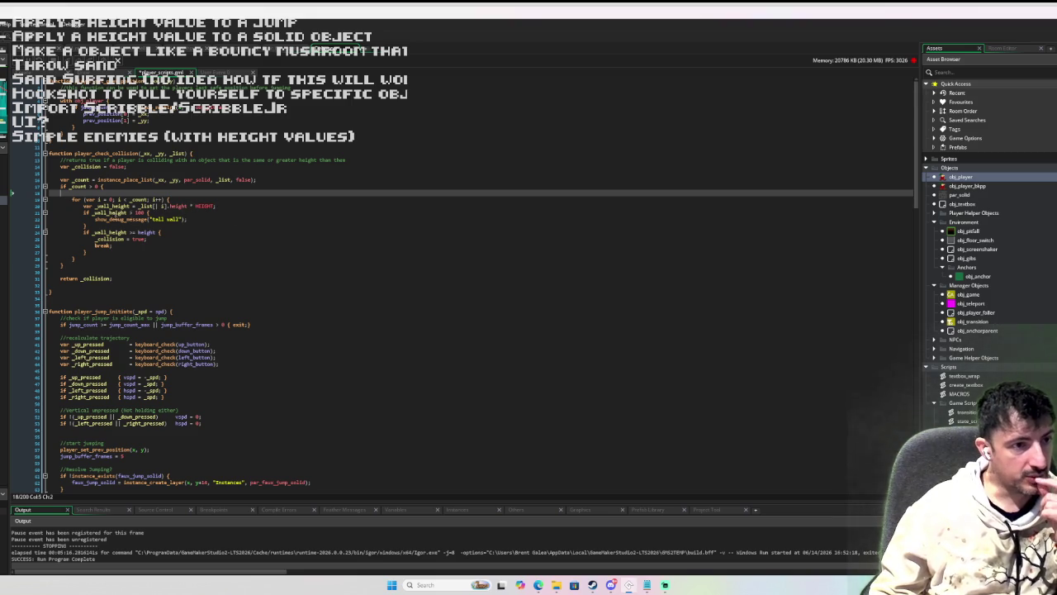
# - Add a blank line after the tall wall check, breakpoint _collision = true, and debug-run
pyautogui.moveTo(97, 219)
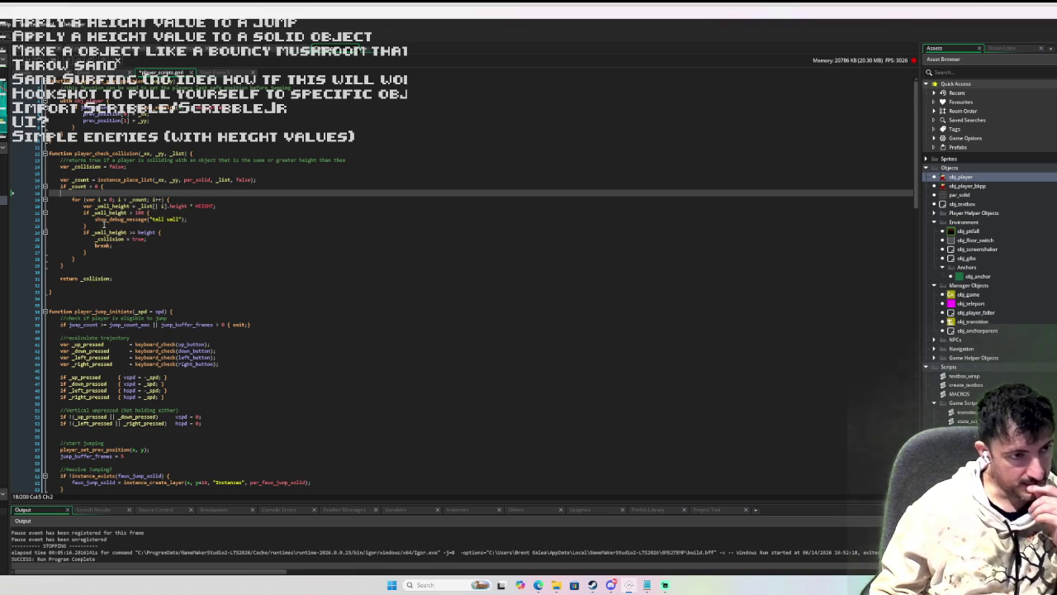
pyautogui.click(104, 225)
pyautogui.press('Return')
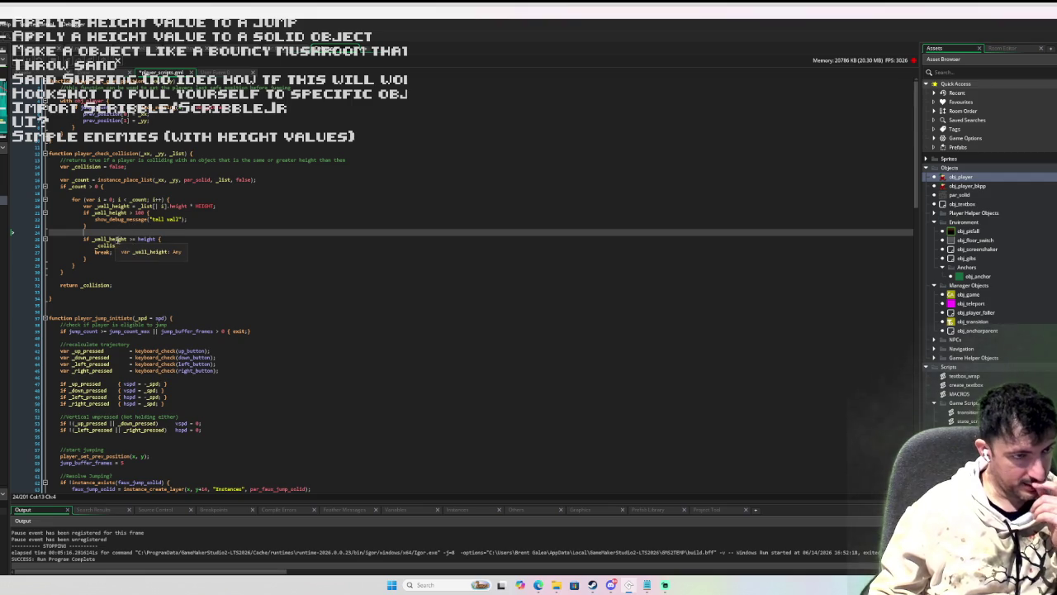
pyautogui.moveTo(148, 239)
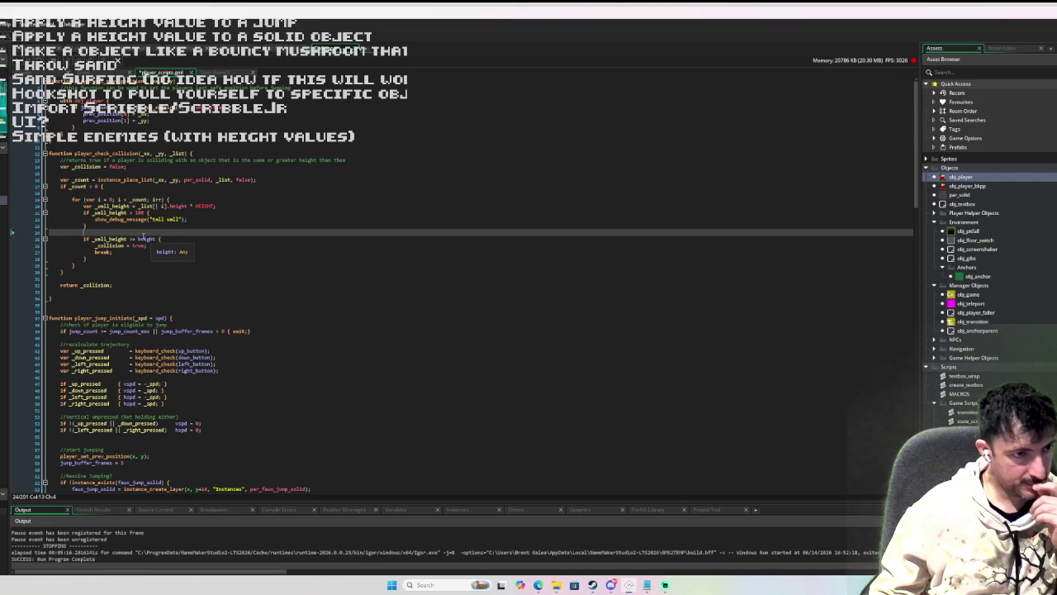
pyautogui.click(33, 252)
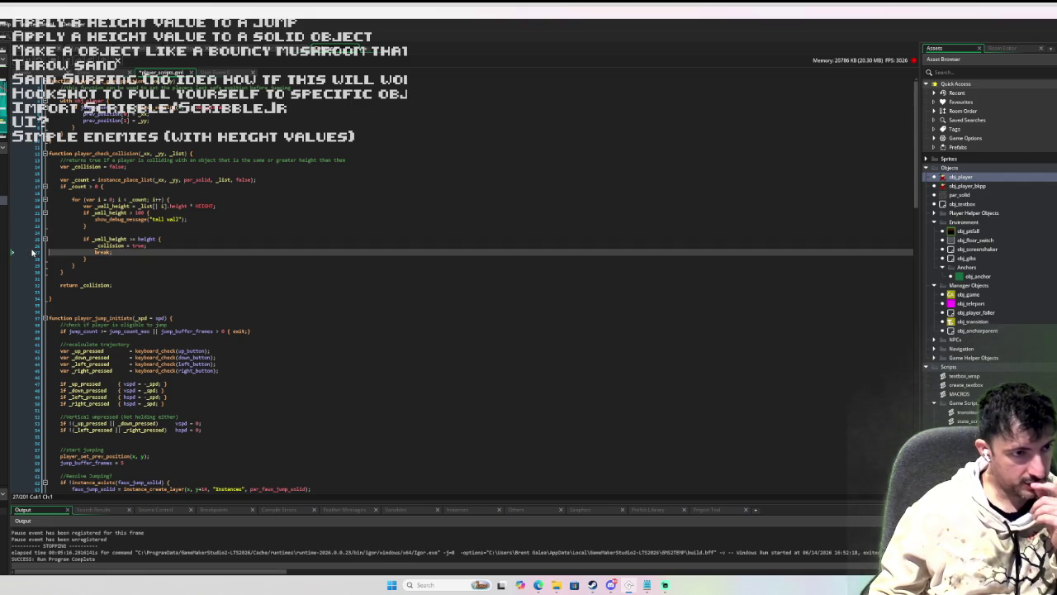
pyautogui.click(30, 246)
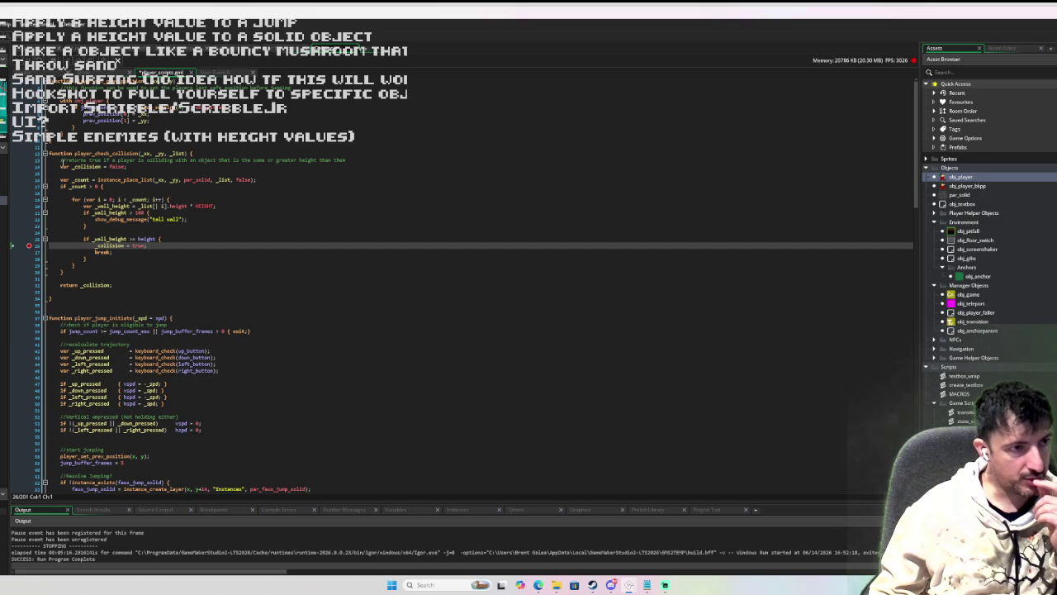
pyautogui.press('F6')
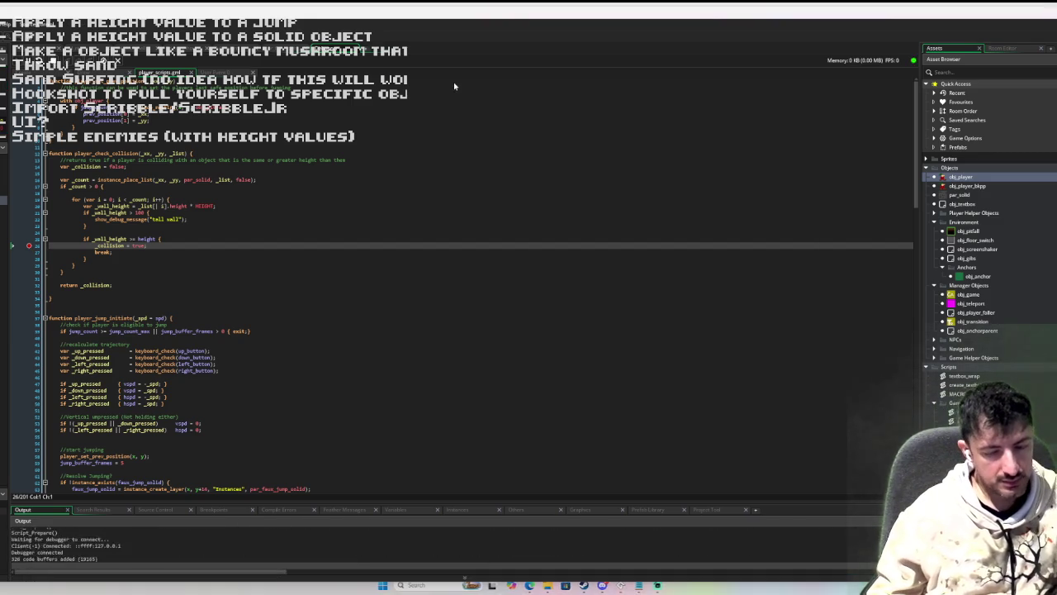
# - Move the player up and right into a wall, then step out after the breakpoint hits
pyautogui.press('Up')
pyautogui.press('Right')
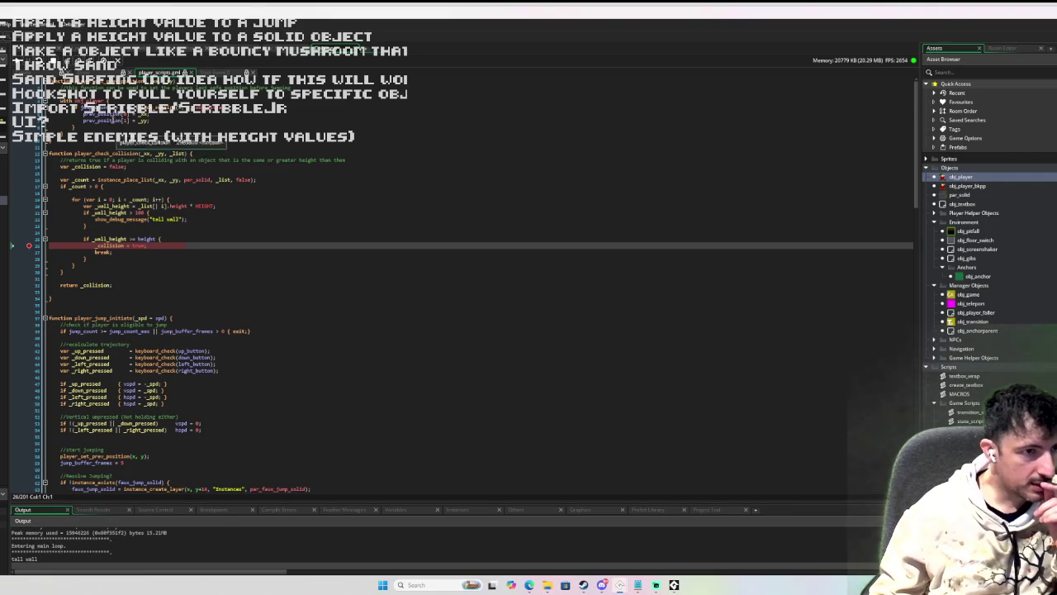
pyautogui.press('F10')
pyautogui.press('F10')
pyautogui.press('F10')
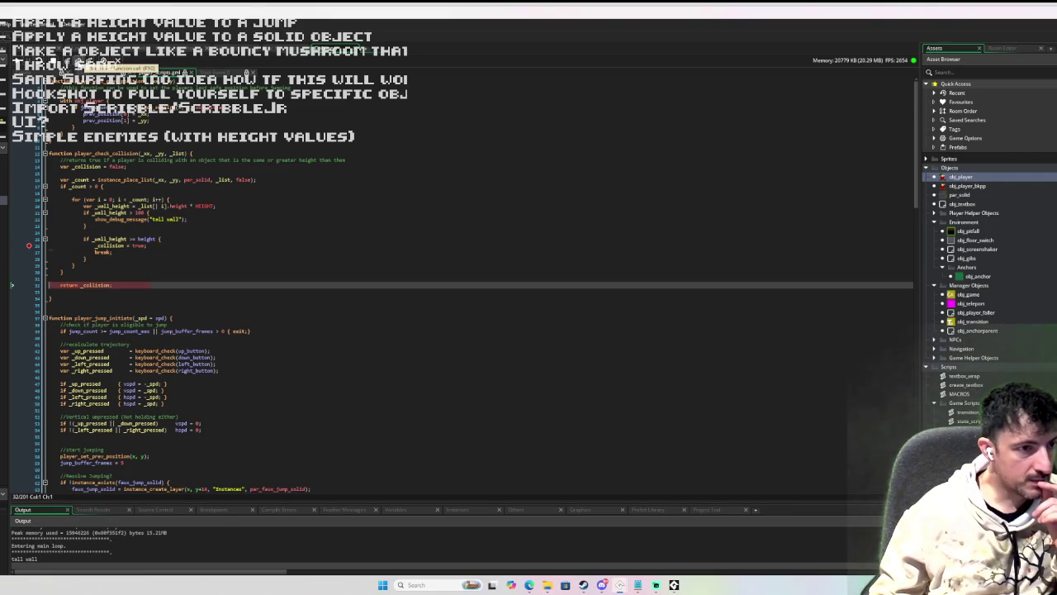
# - Step over the horizontal collision checks until reaching the while(!_collision) loop
pyautogui.press('F10')
pyautogui.press('F10')
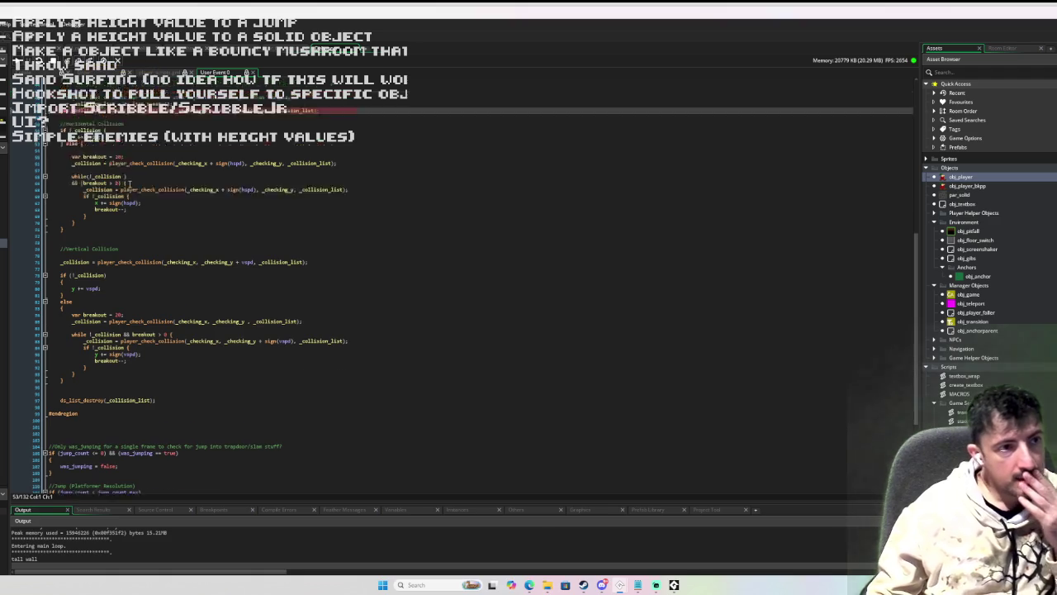
pyautogui.moveTo(196, 211)
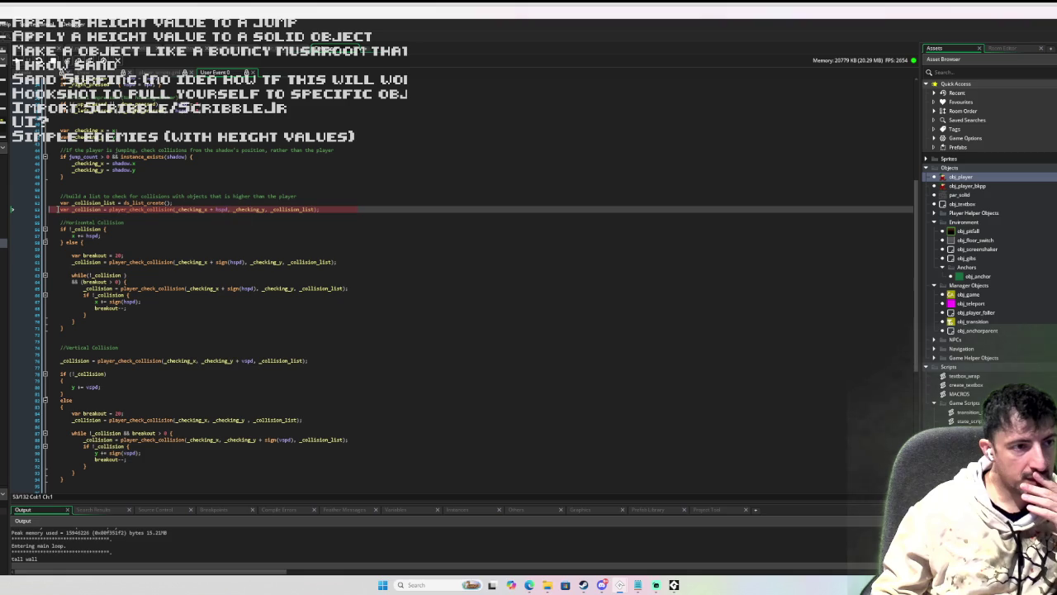
pyautogui.moveTo(82, 210)
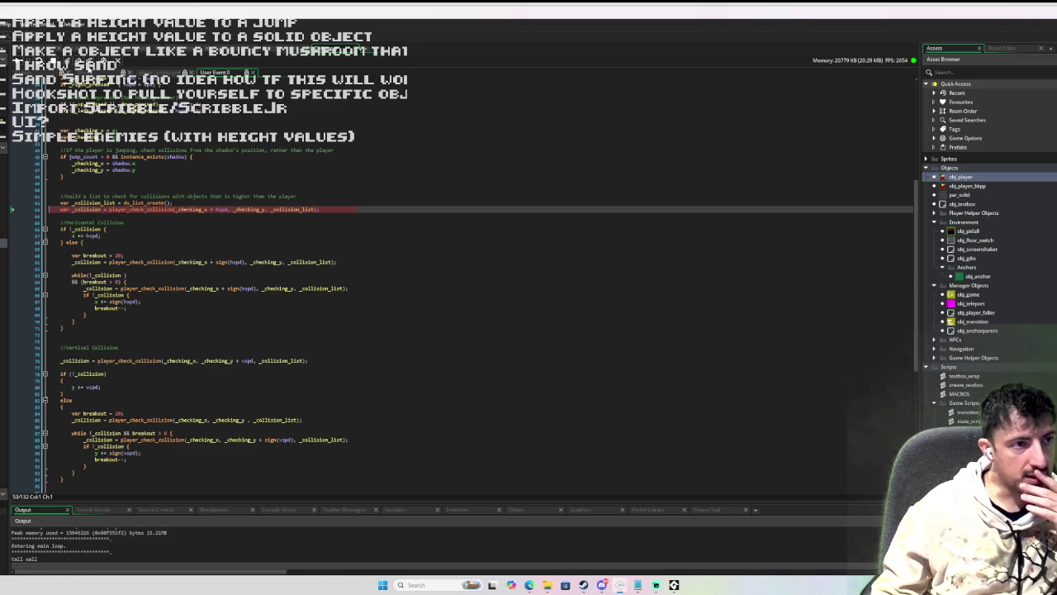
pyautogui.press('F10')
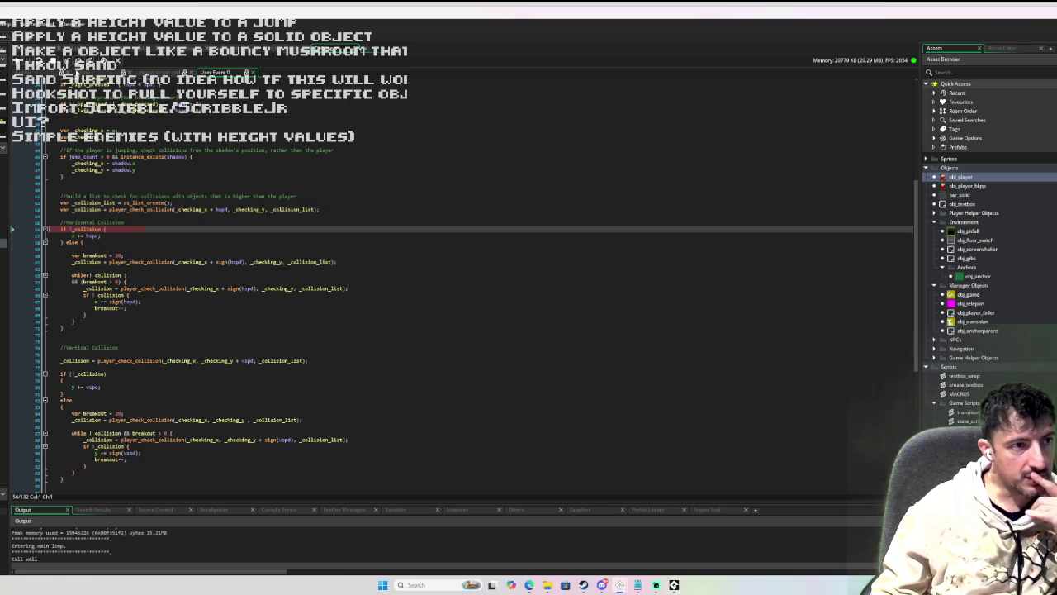
pyautogui.click(78, 60)
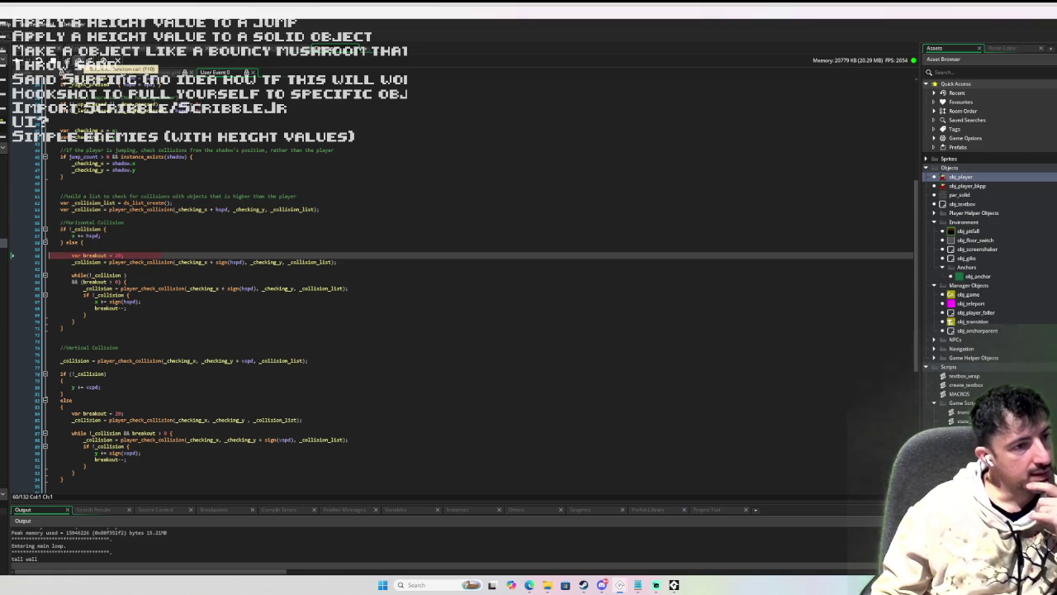
pyautogui.click(78, 60)
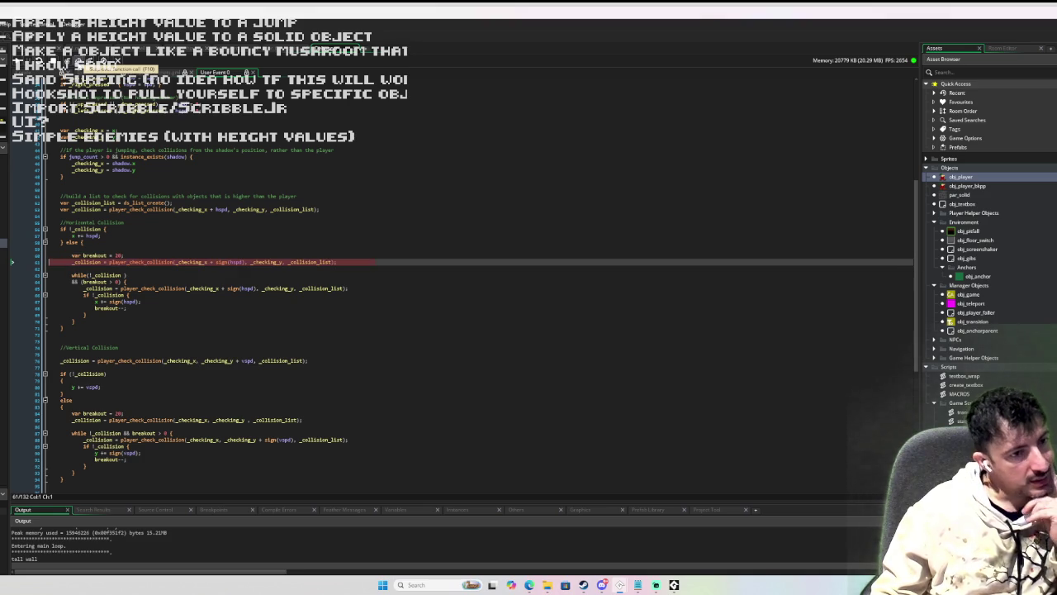
pyautogui.click(79, 60)
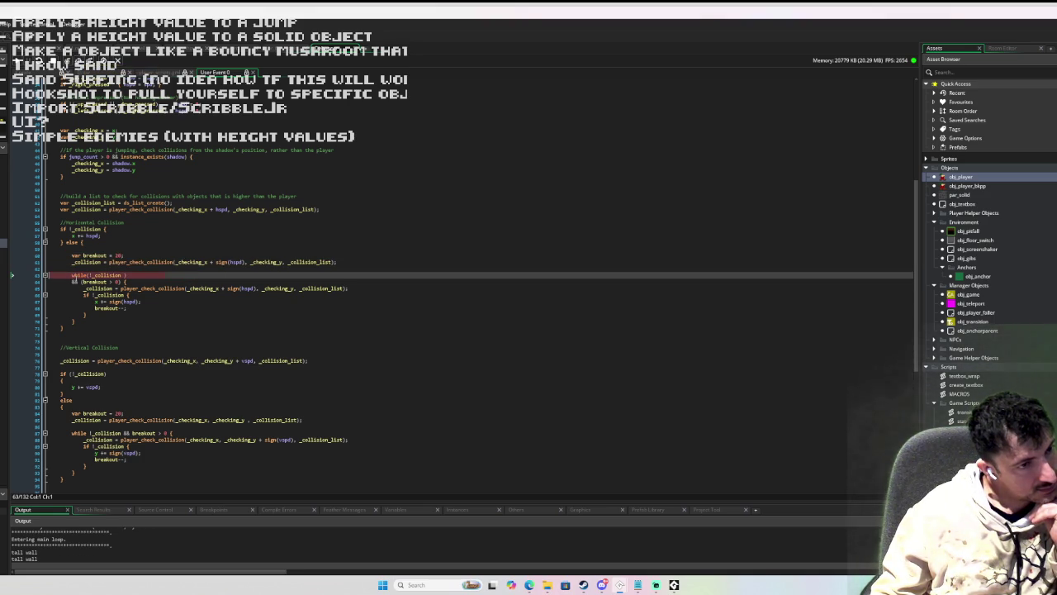
# - Inspect the values of _collision, hspd and _checking_x around the loop
pyautogui.moveTo(85, 262)
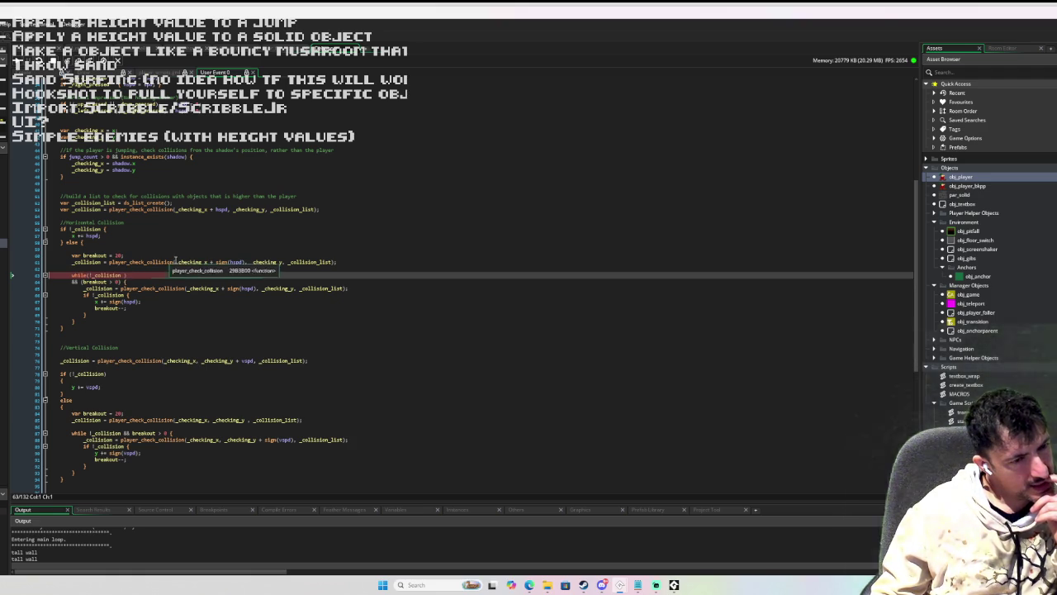
pyautogui.moveTo(237, 262)
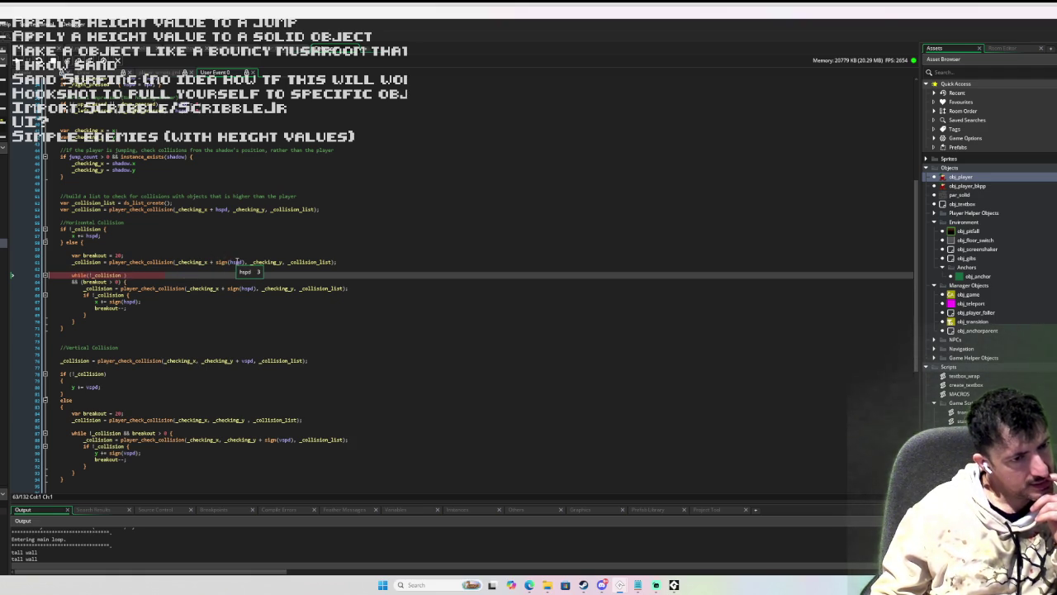
pyautogui.moveTo(189, 260)
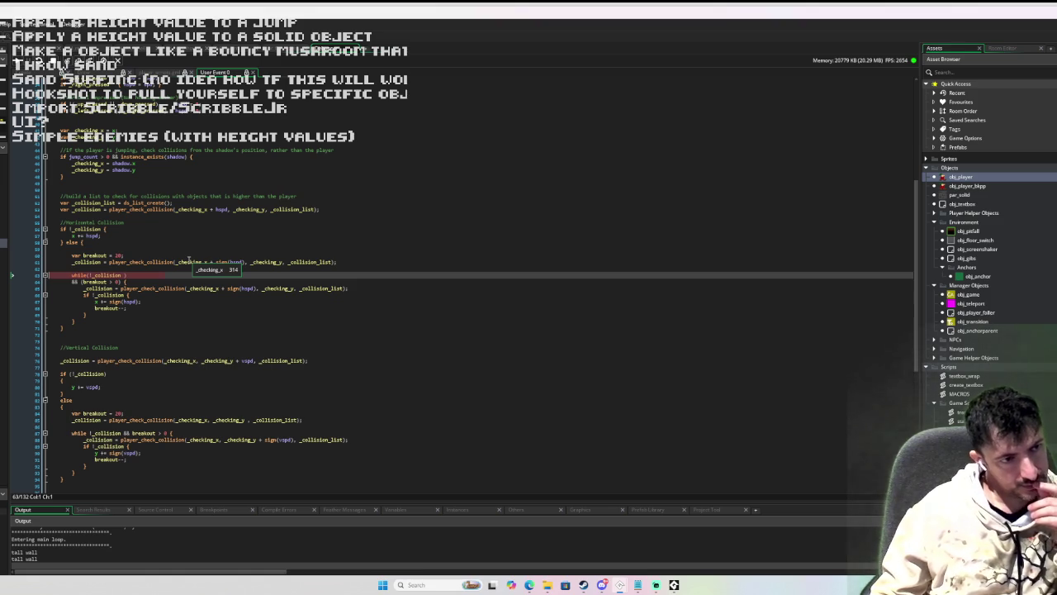
pyautogui.moveTo(247, 361)
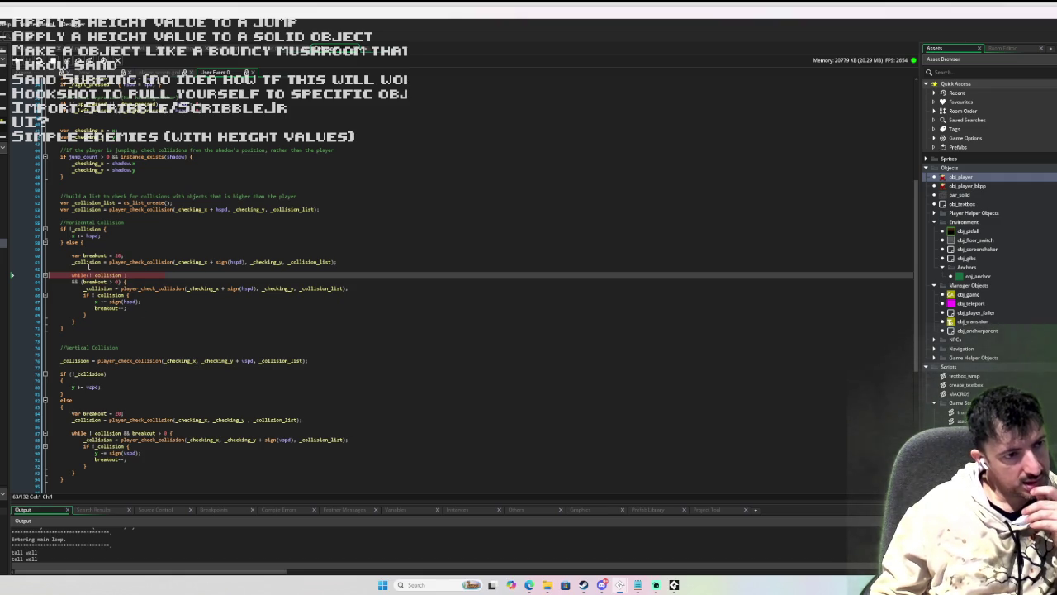
pyautogui.moveTo(87, 235)
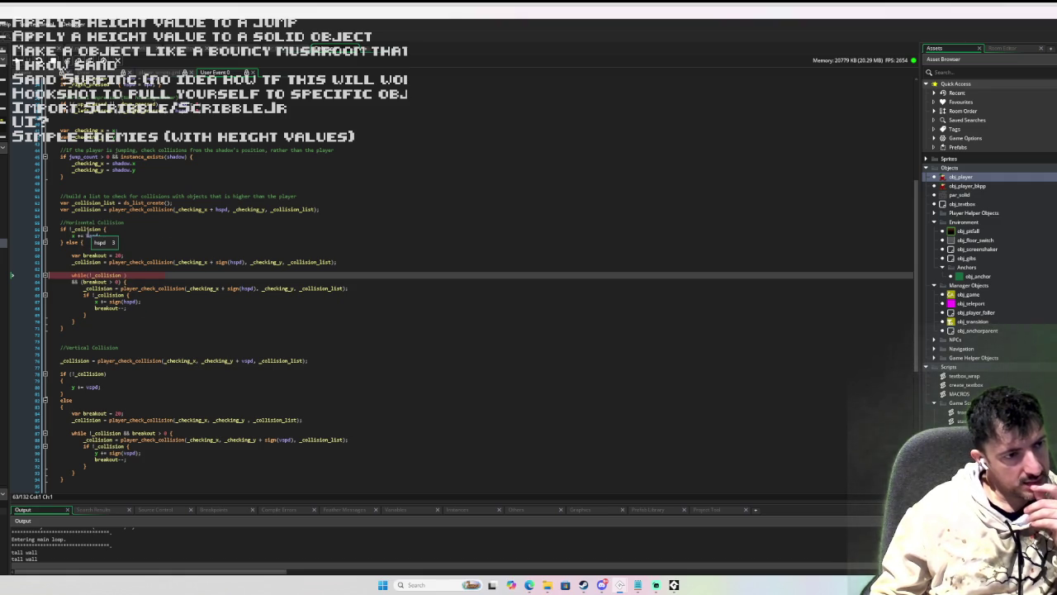
pyautogui.scroll(5, 198, 243)
pyautogui.scroll(4, 198, 243)
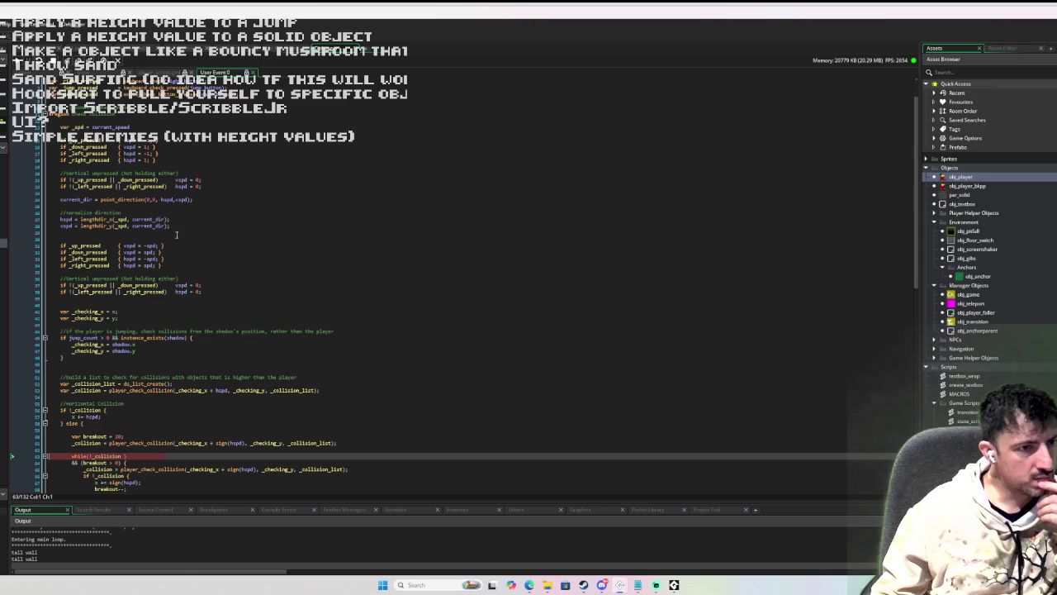
# - Delete the duplicated if _up_pressed speed block below normalisation and rebuild with F5
pyautogui.moveTo(147, 226)
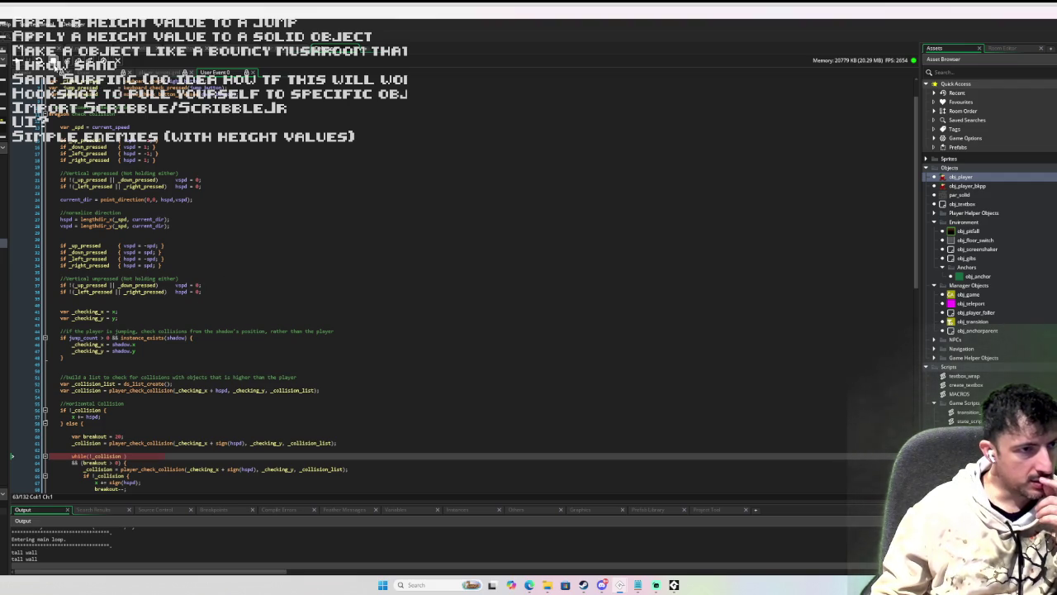
pyautogui.moveTo(215, 305)
pyautogui.mouseDown()
pyautogui.moveTo(99, 248)
pyautogui.moveTo(53, 241)
pyautogui.mouseUp()
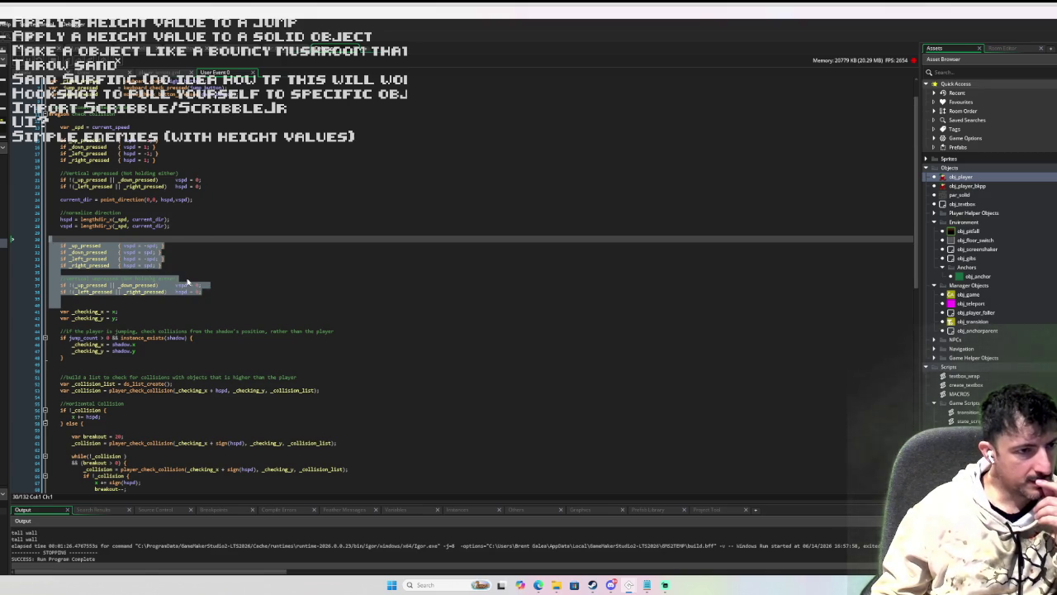
pyautogui.press('Delete')
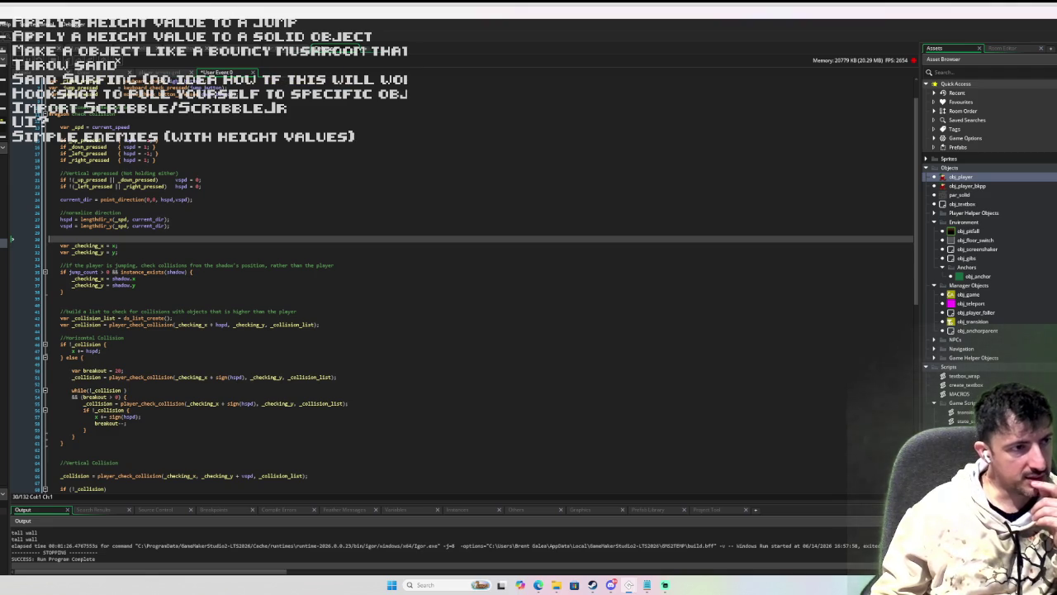
pyautogui.press('F5')
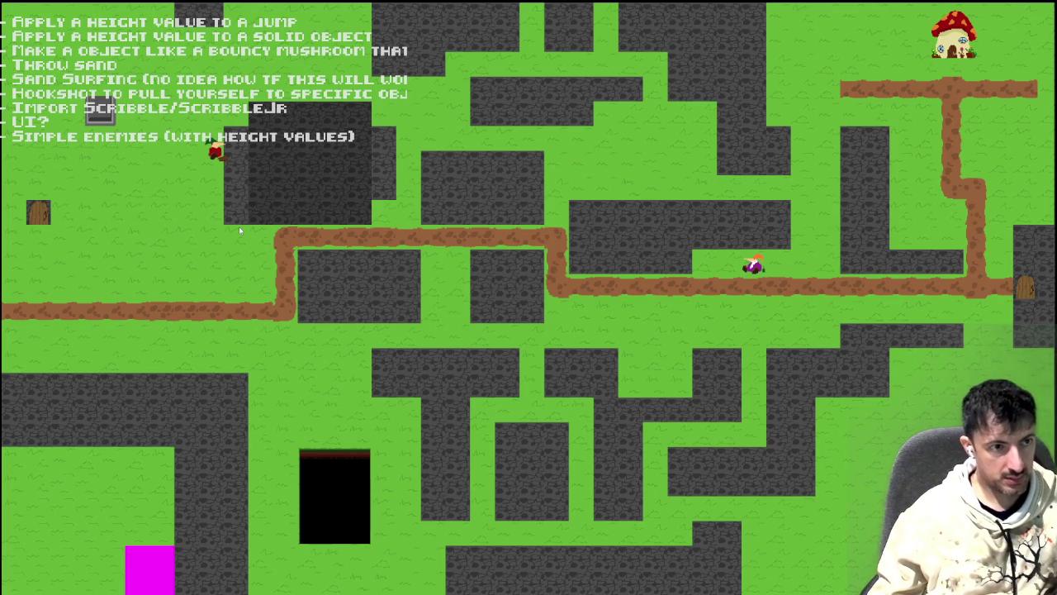
# - Close the running test game to return to the player_scripts code
pyautogui.press('Escape')
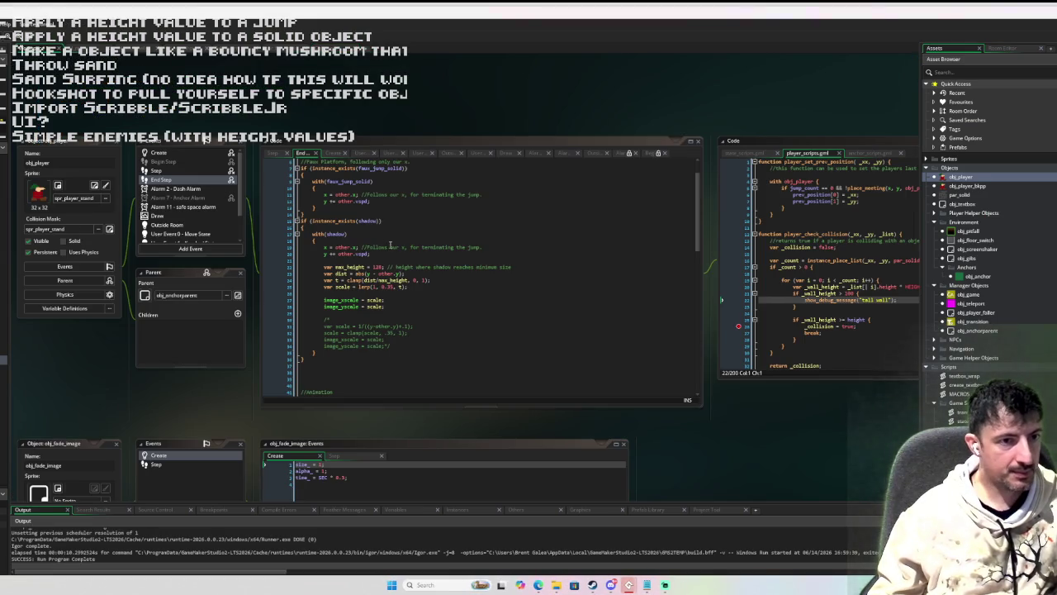
# - In User Event 0, comment out the pressed-direction speed lines with Ctrl+K
pyautogui.click(390, 246)
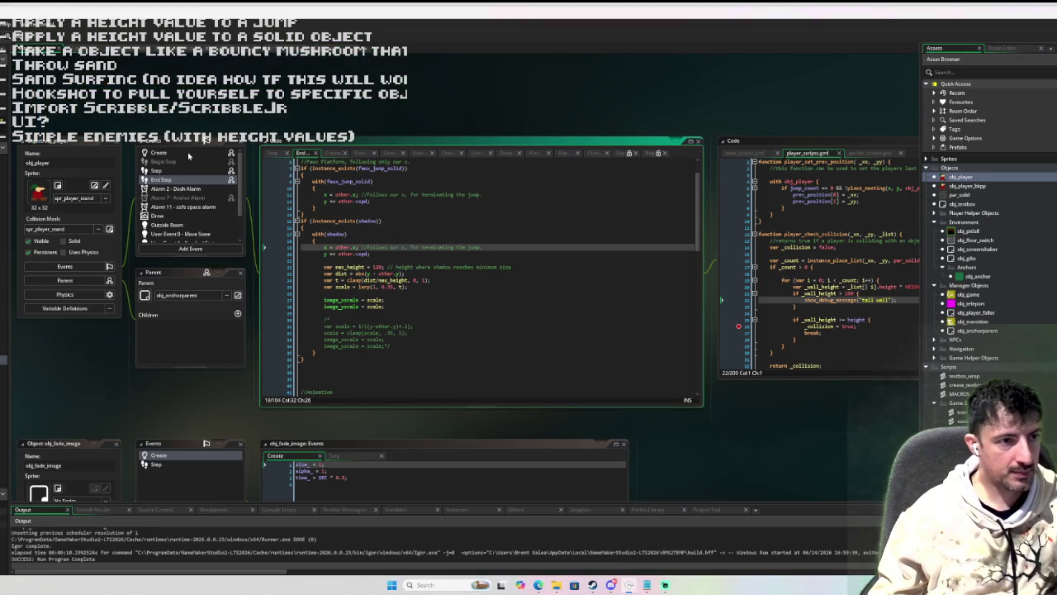
pyautogui.click(191, 235)
pyautogui.moveTo(419, 241)
pyautogui.mouseDown()
pyautogui.moveTo(417, 178)
pyautogui.moveTo(312, 165)
pyautogui.mouseUp()
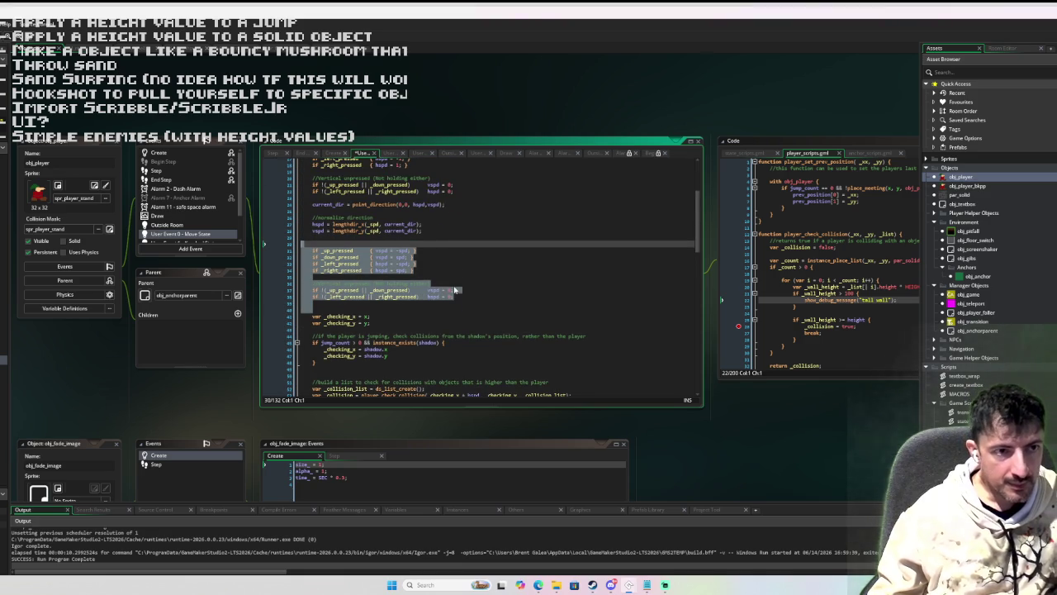
pyautogui.scroll(3, 445, 256)
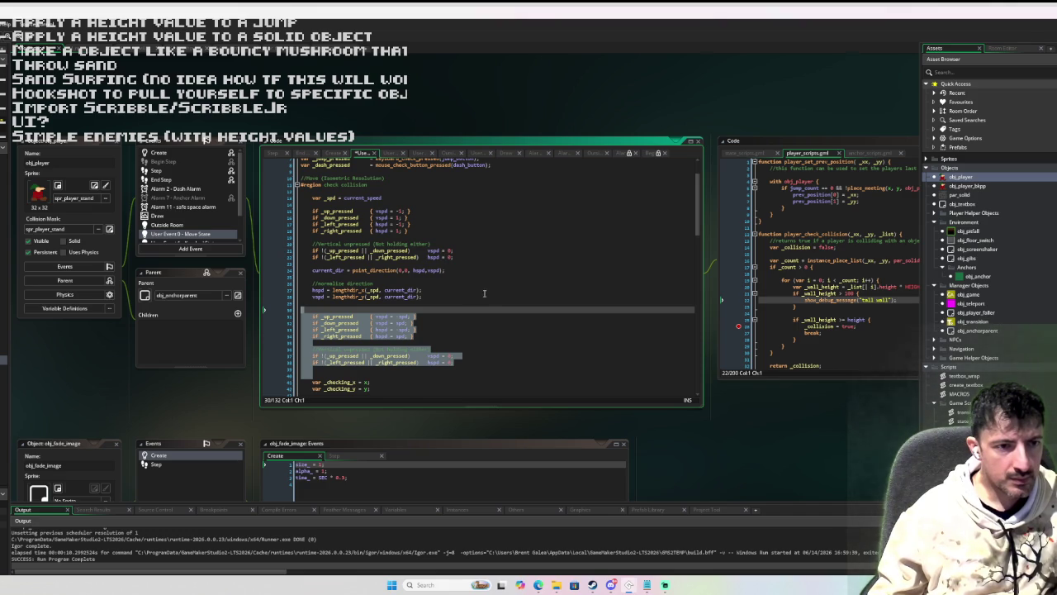
pyautogui.moveTo(477, 366)
pyautogui.mouseDown()
pyautogui.moveTo(413, 334)
pyautogui.moveTo(304, 312)
pyautogui.mouseUp()
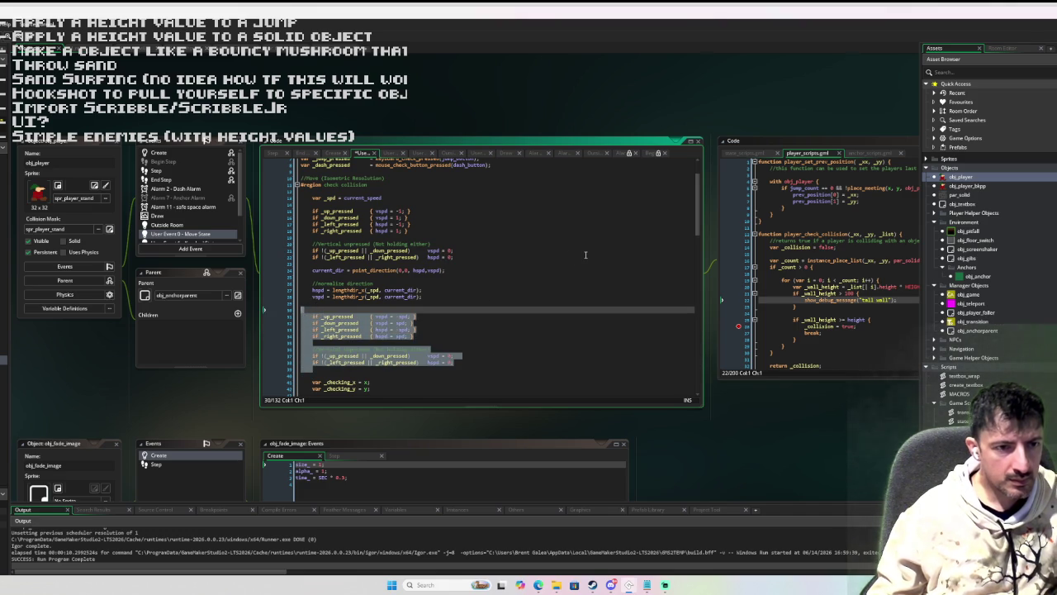
pyautogui.press('Delete')
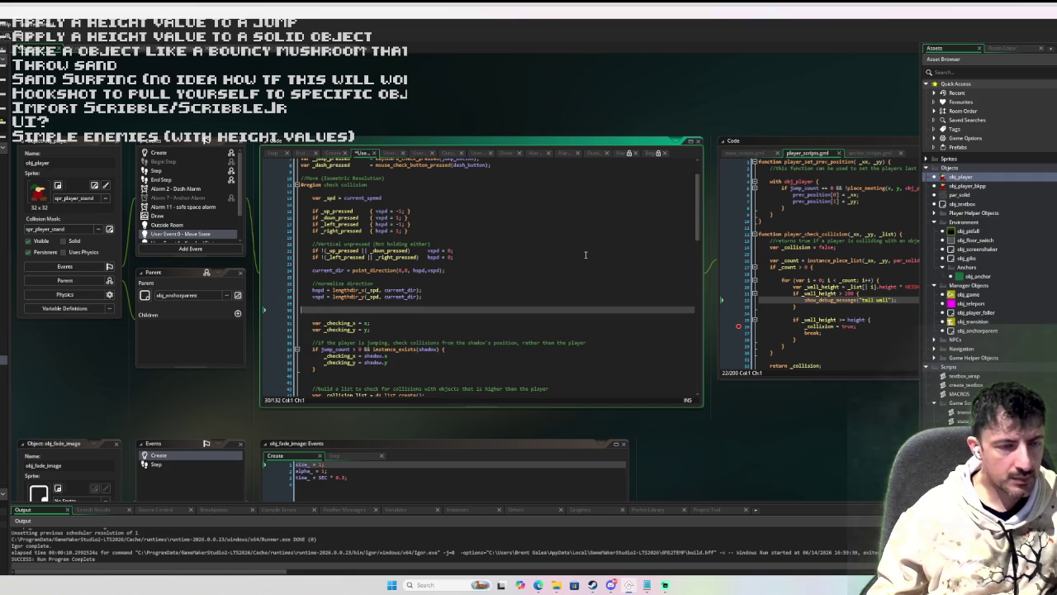
pyautogui.hotkey('ctrl', 'z')
pyautogui.hotkey('ctrl', 'k')
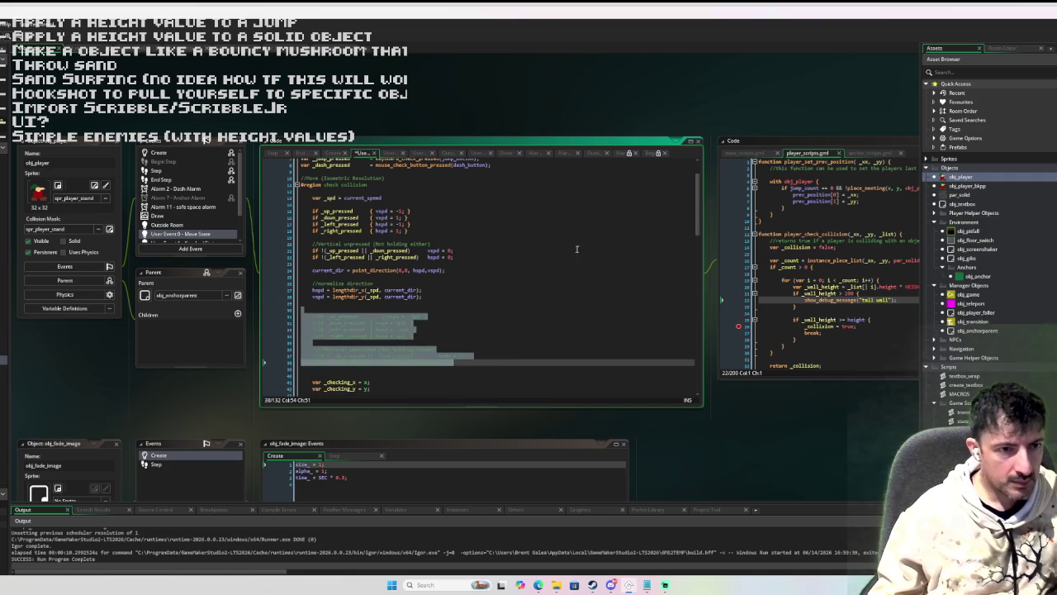
# - Review the hspd/vspd normalisation code in User Event 0
pyautogui.click(512, 246)
pyautogui.scroll(2, 382, 229)
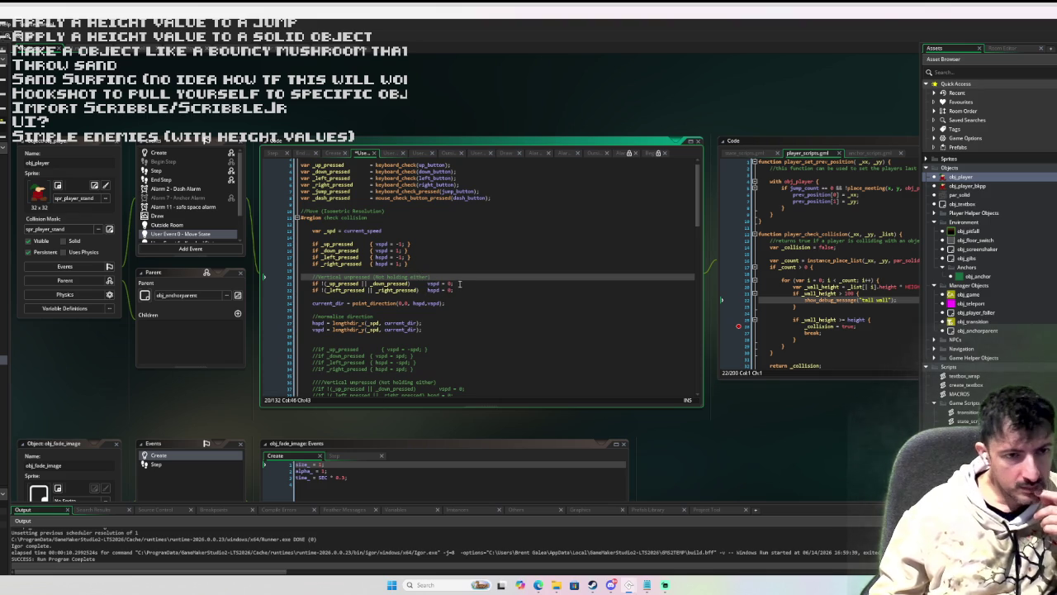
pyautogui.scroll(-2, 454, 268)
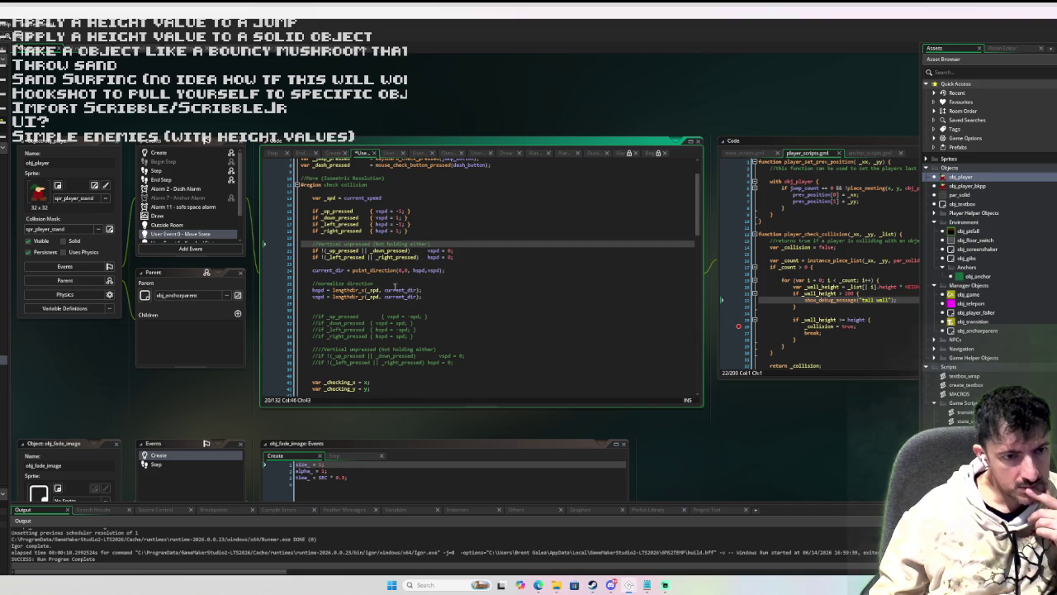
pyautogui.scroll(-3, 425, 285)
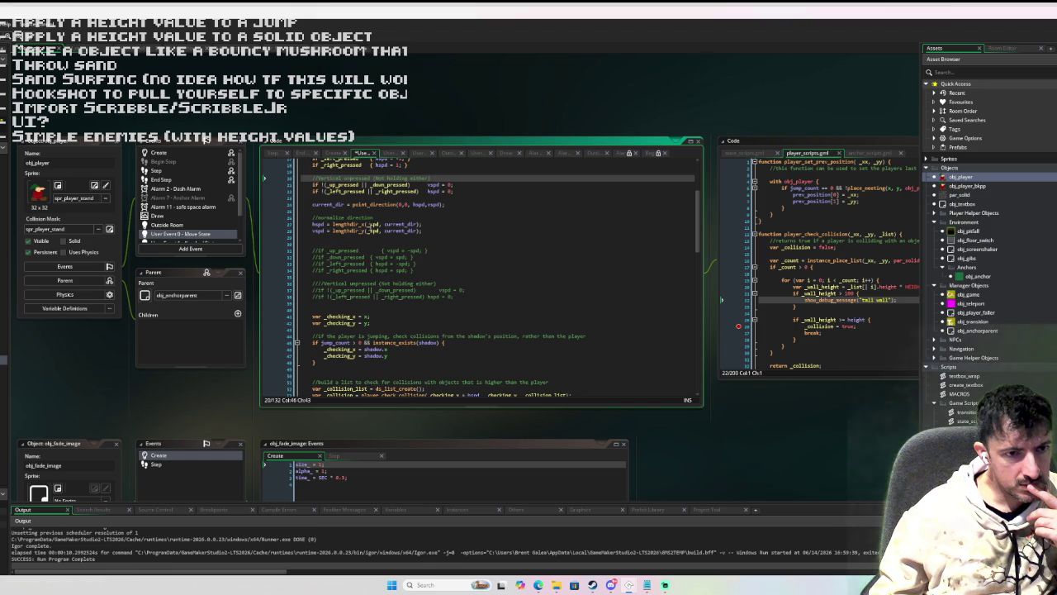
pyautogui.click(378, 224)
pyautogui.scroll(1, 493, 259)
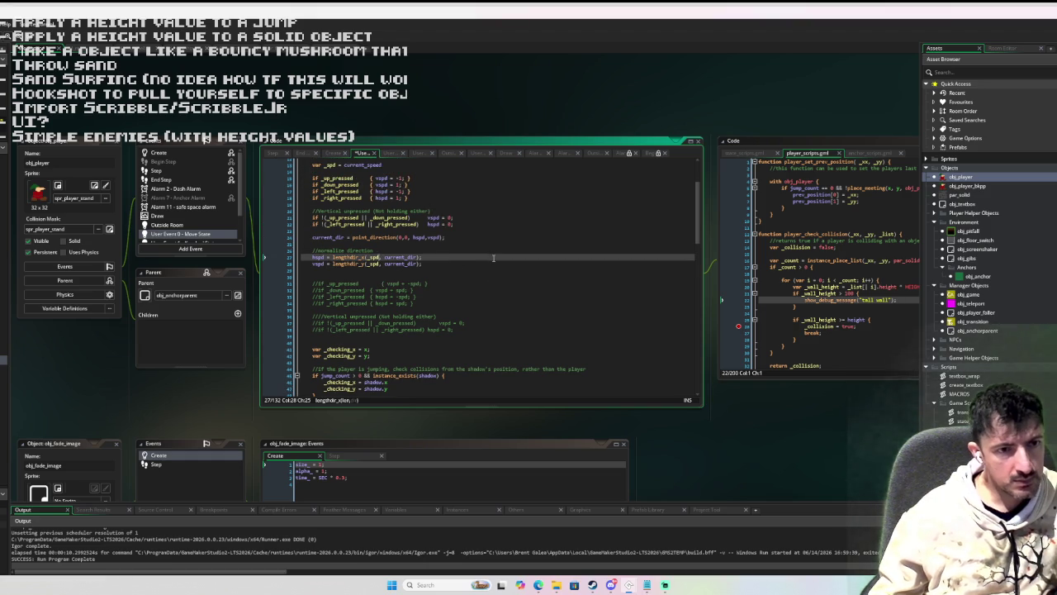
pyautogui.scroll(1, 493, 258)
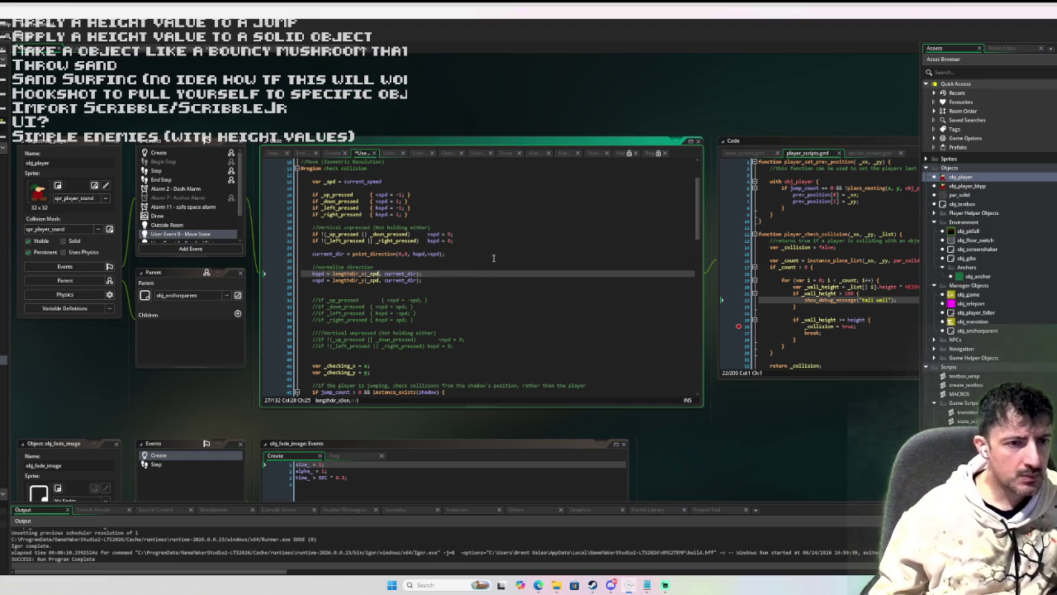
pyautogui.moveTo(331, 178)
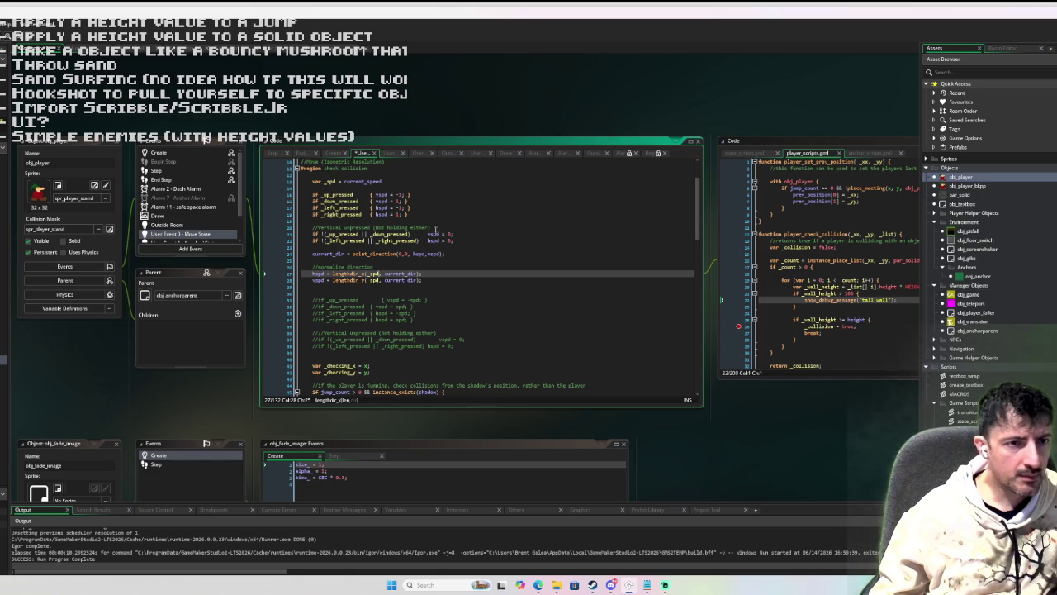
pyautogui.moveTo(441, 240)
pyautogui.moveTo(320, 273)
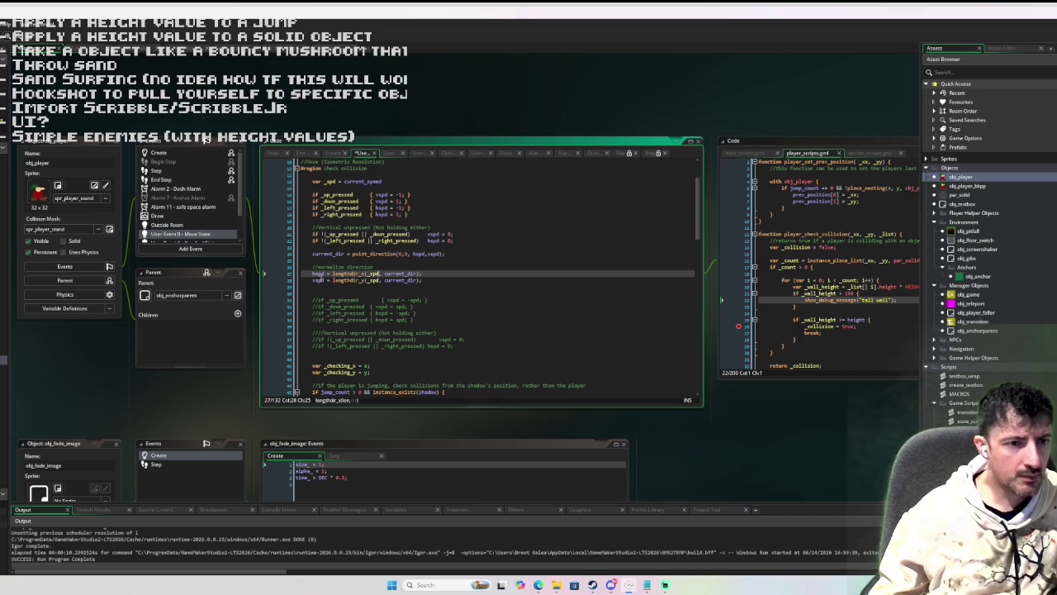
# - Relaunch the game under the debugger with F6
pyautogui.scroll(-4, 520, 289)
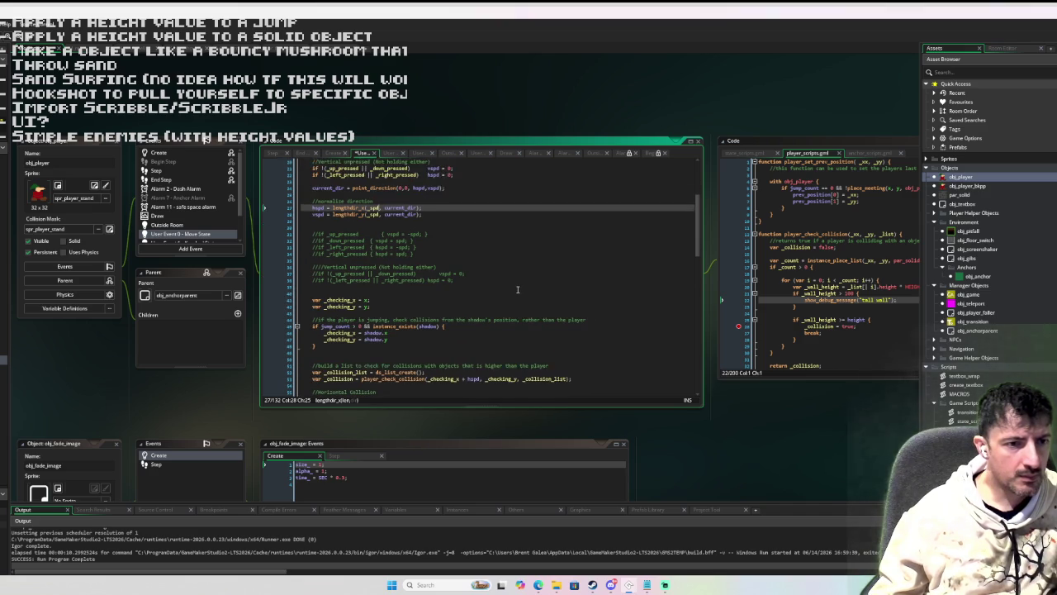
pyautogui.scroll(-1, 518, 289)
pyautogui.scroll(1, 416, 137)
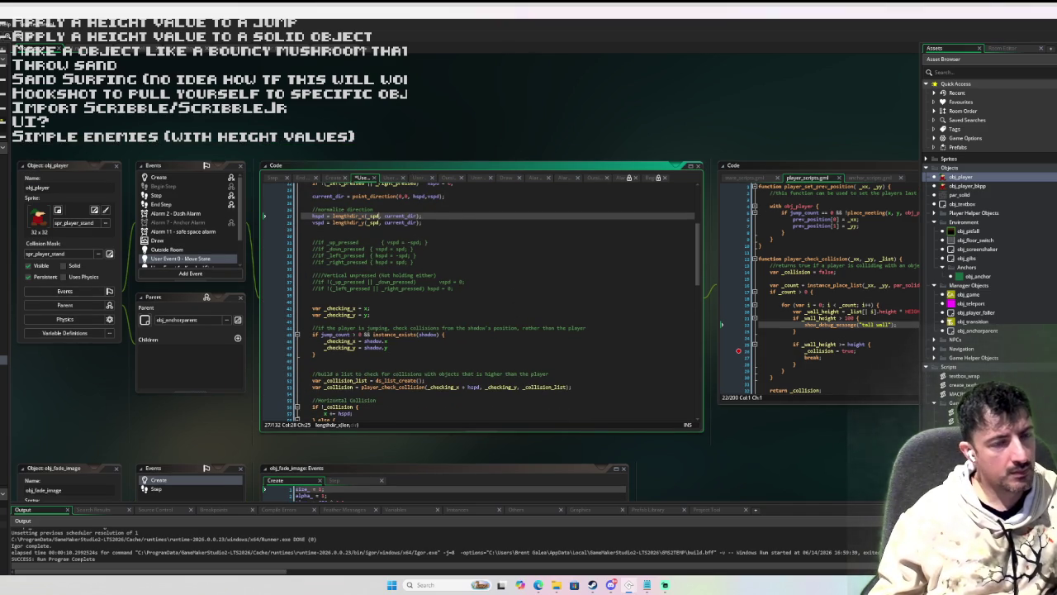
pyautogui.scroll(4, 473, 233)
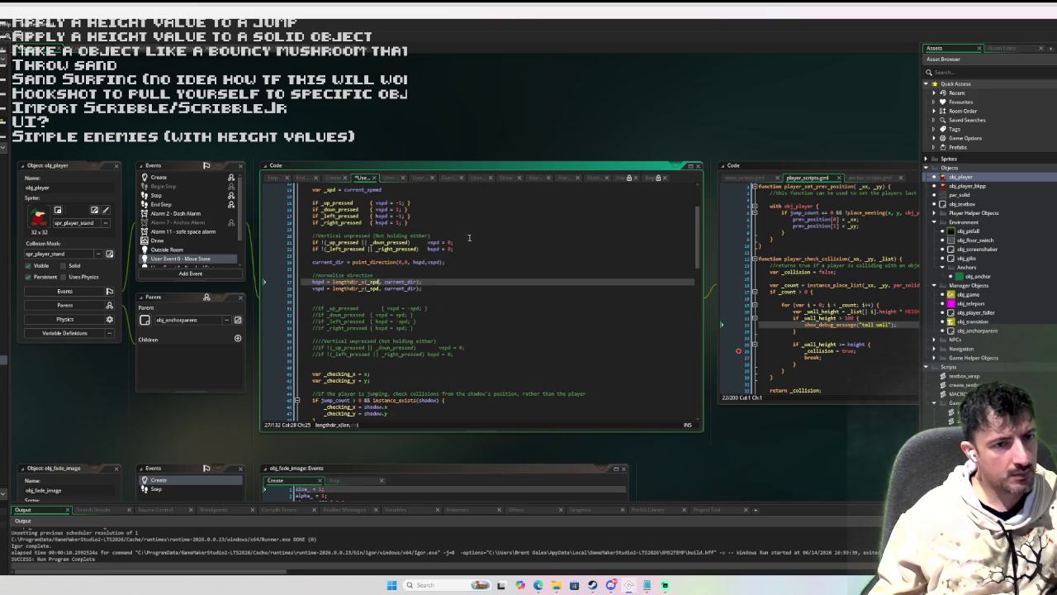
pyautogui.scroll(-5, 438, 264)
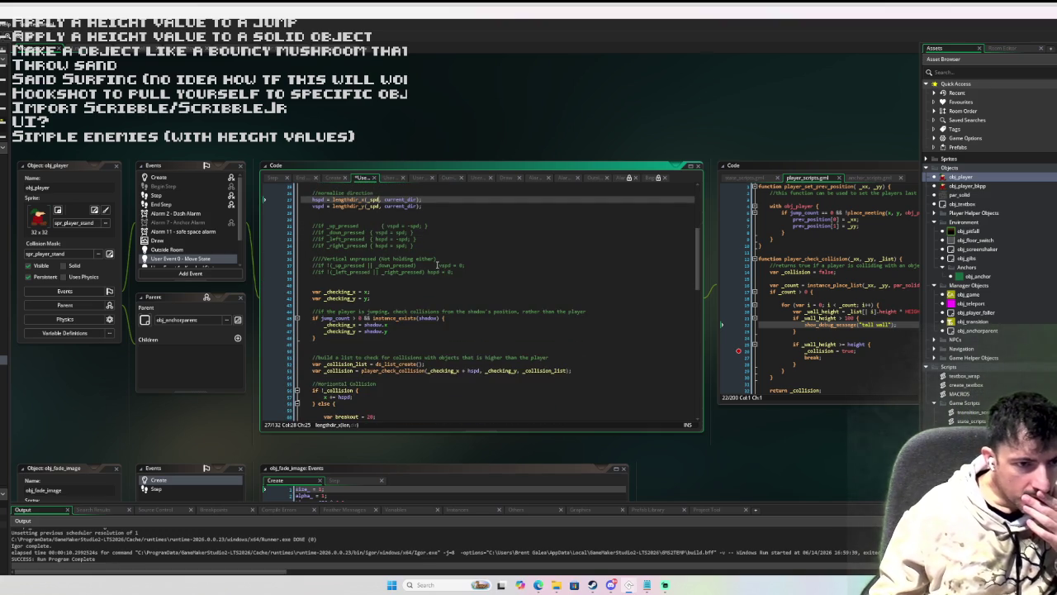
pyautogui.scroll(-5, 438, 264)
pyautogui.scroll(10, 437, 265)
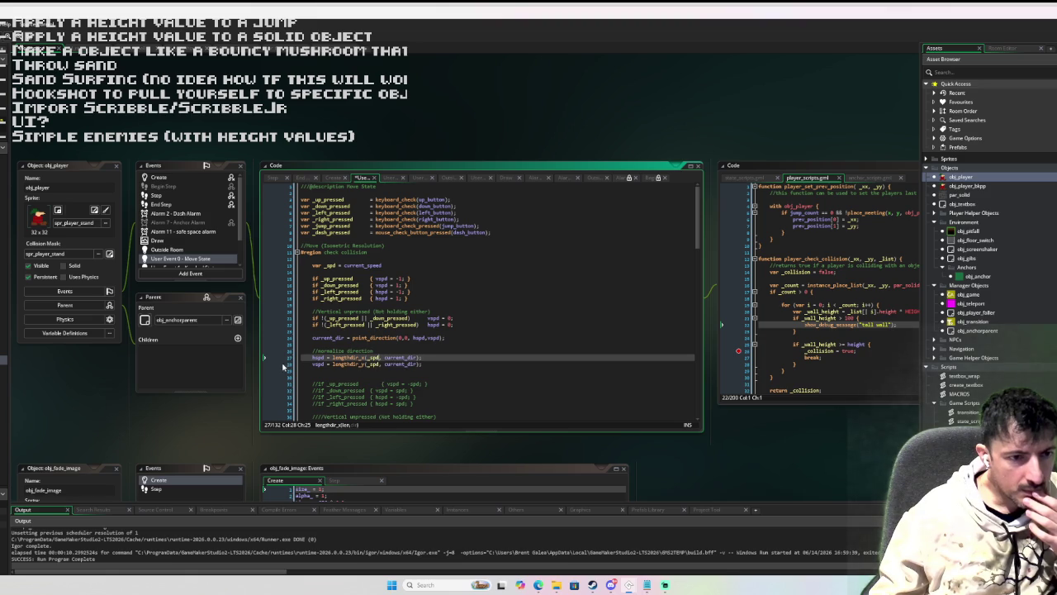
pyautogui.press('F6')
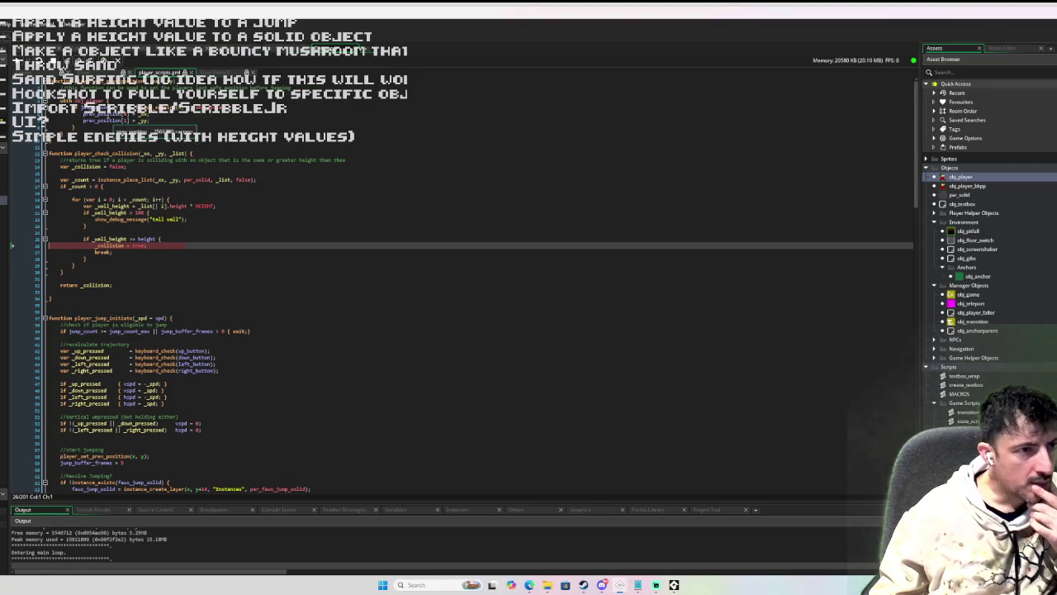
# - Step over the collision check until back at the calling collision line
pyautogui.click(77, 60)
pyautogui.click(76, 59)
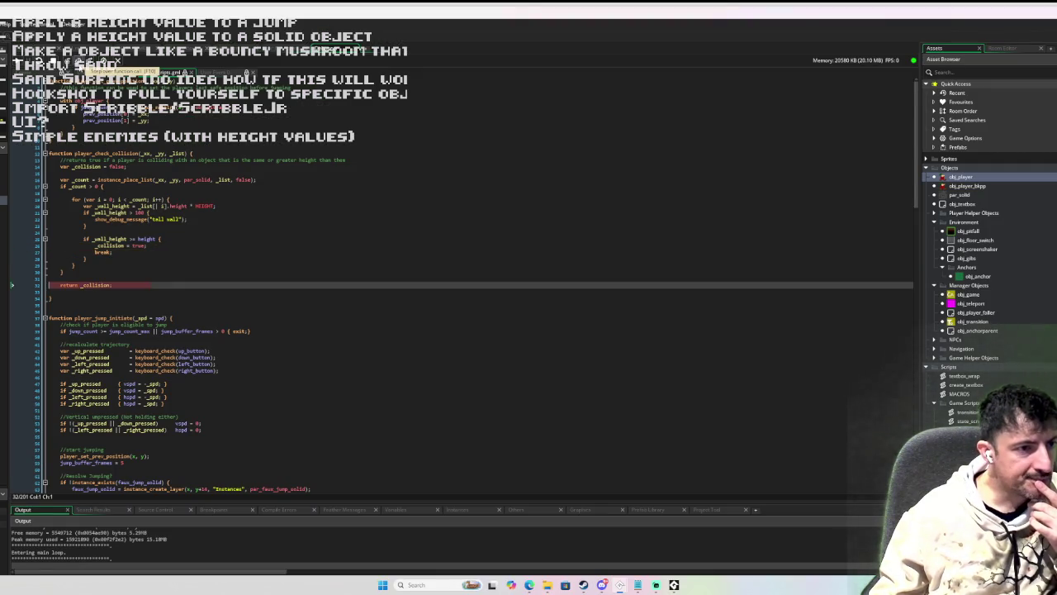
pyautogui.click(77, 59)
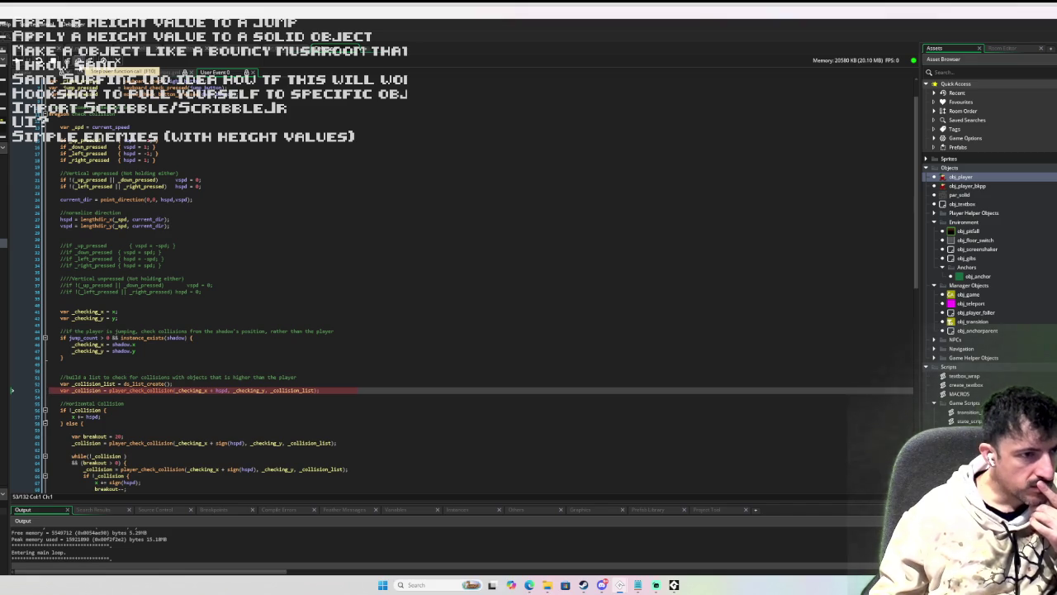
# - Read hspd's value of 3, then stop the debug session
pyautogui.moveTo(62, 218)
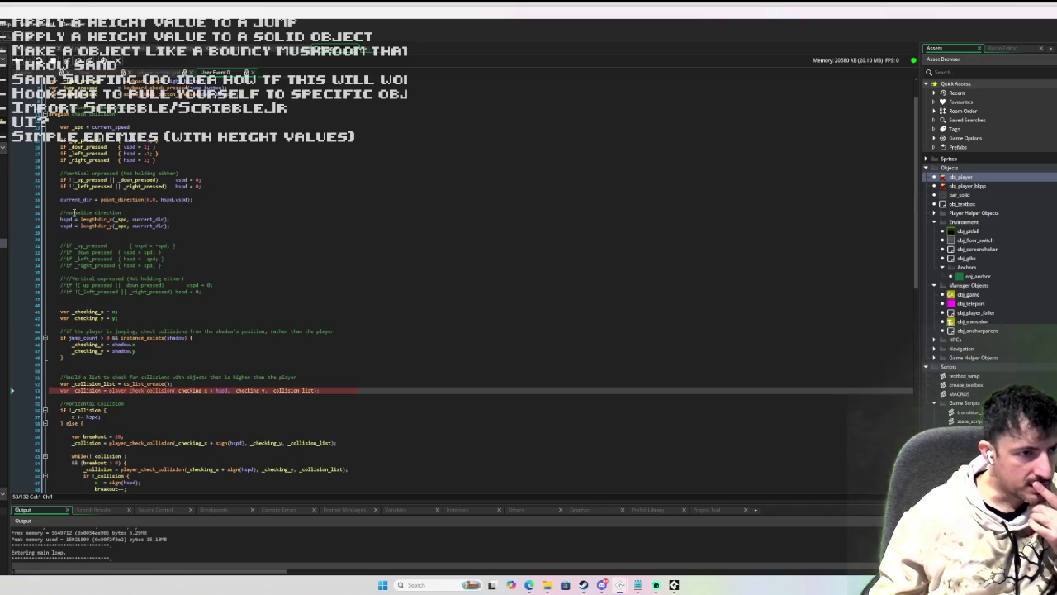
pyautogui.moveTo(176, 187)
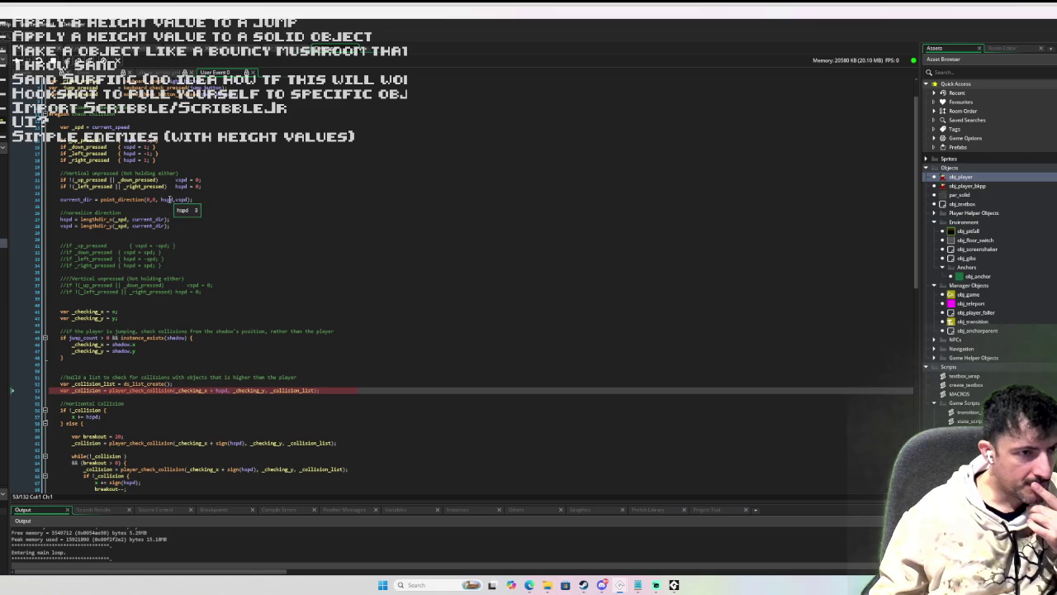
pyautogui.scroll(1, 198, 197)
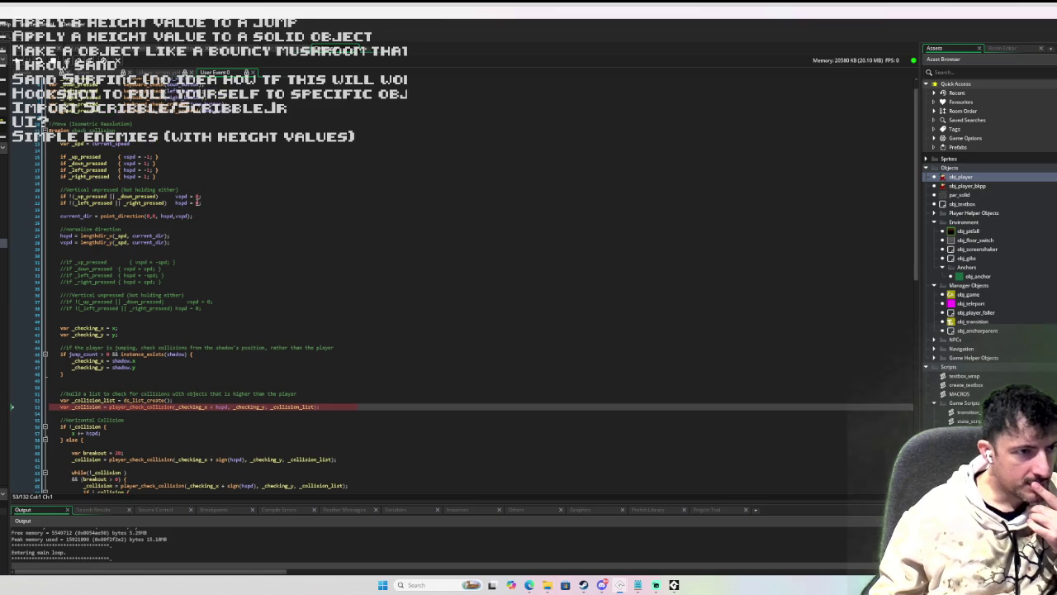
pyautogui.scroll(1, 197, 198)
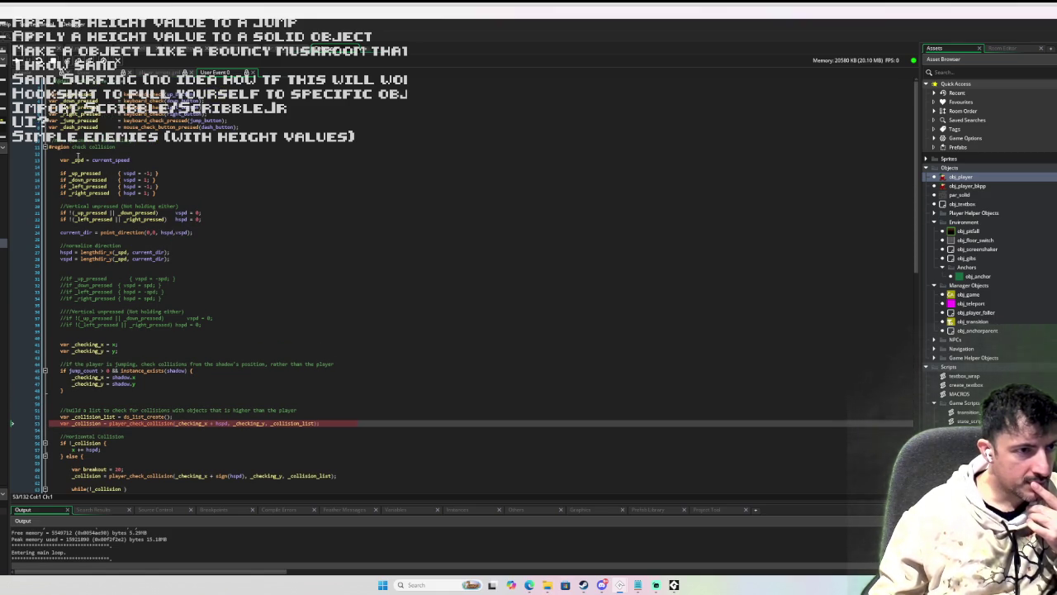
pyautogui.moveTo(84, 178)
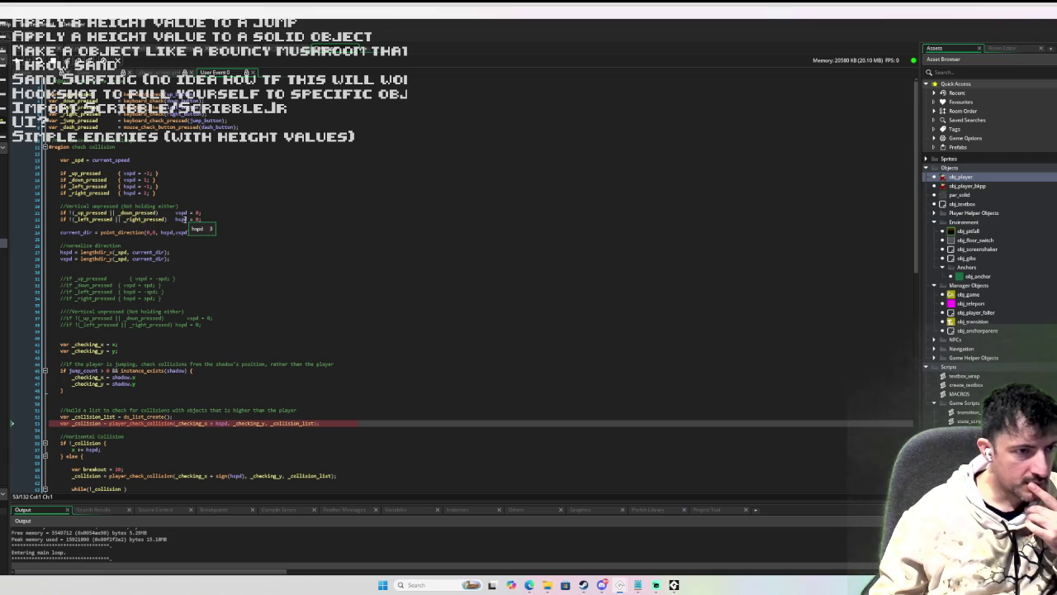
pyautogui.moveTo(59, 253)
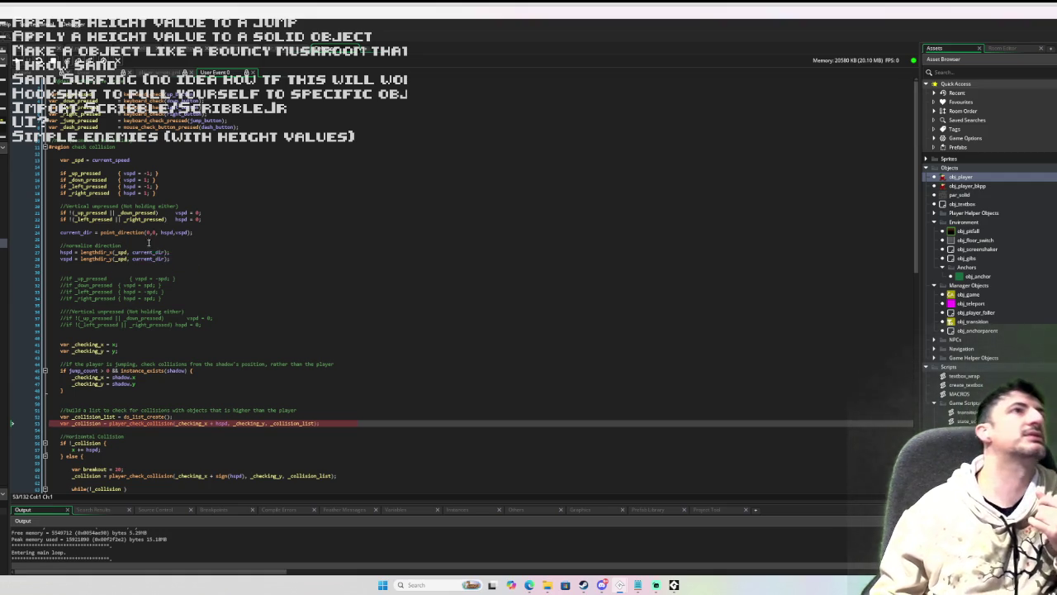
pyautogui.click(50, 70)
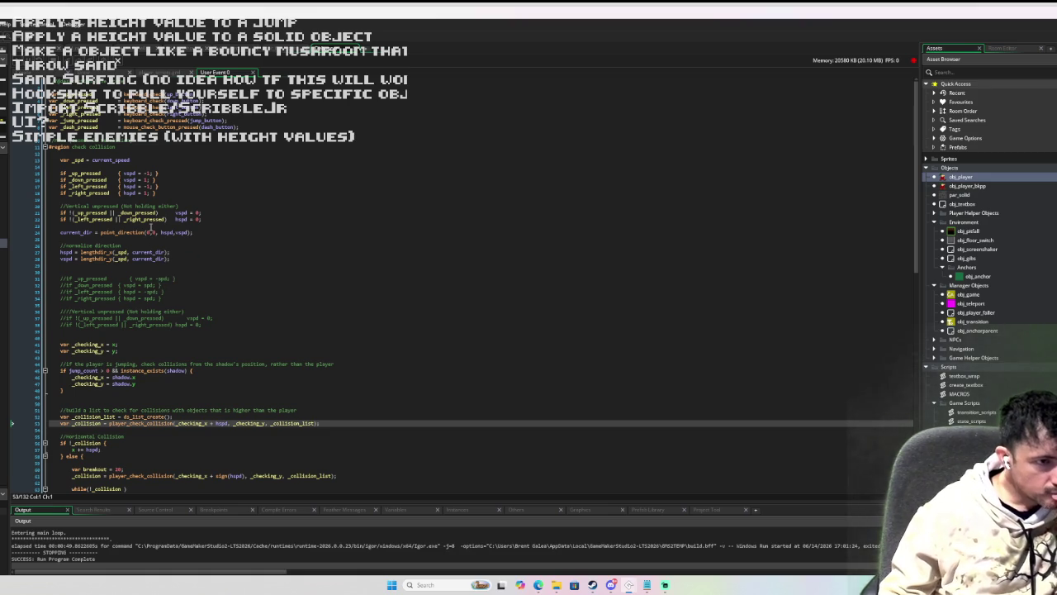
# - Wrap the hspd lengthdir recalculation in a single-line 'if hspd != 0 { … }' guard
pyautogui.click(152, 244)
pyautogui.press('Return')
pyautogui.write('if ')
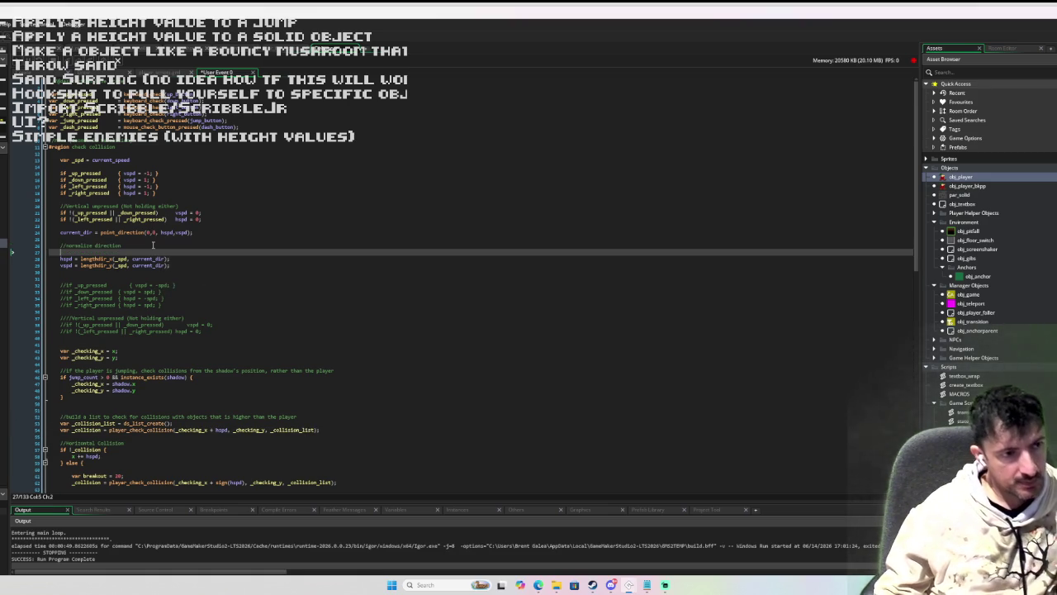
pyautogui.write('hspd')
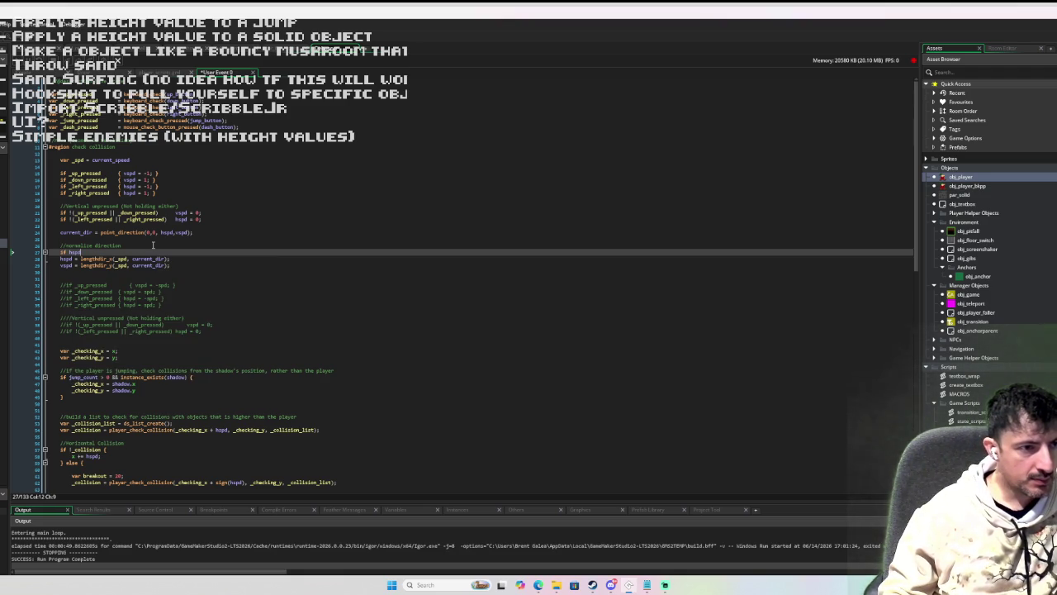
pyautogui.write('!= 0')
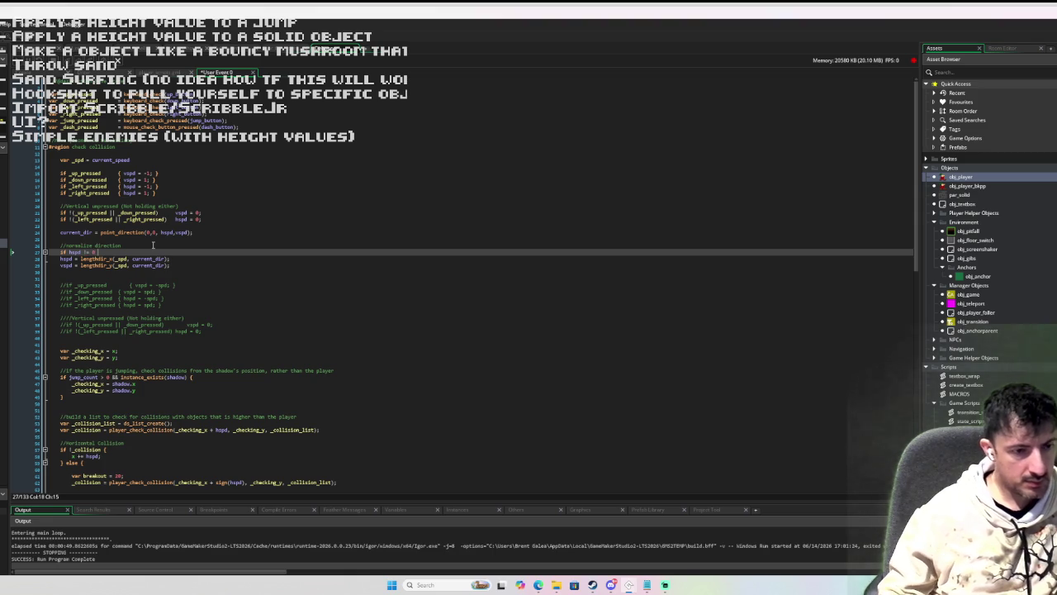
pyautogui.press('Down')
pyautogui.press('Home')
pyautogui.press('Tab')
pyautogui.press('End')
pyautogui.press('Return')
pyautogui.write('}')
pyautogui.press('Up')
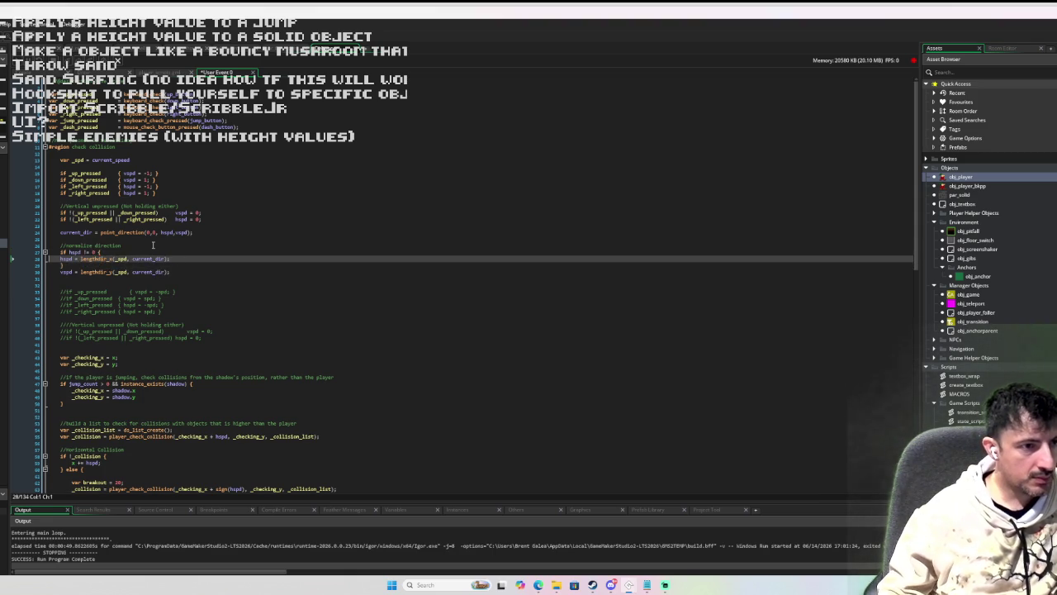
pyautogui.press('Home')
pyautogui.press('BackSpace')
pyautogui.press('Down')
pyautogui.press('BackSpace')
pyautogui.press('BackSpace')
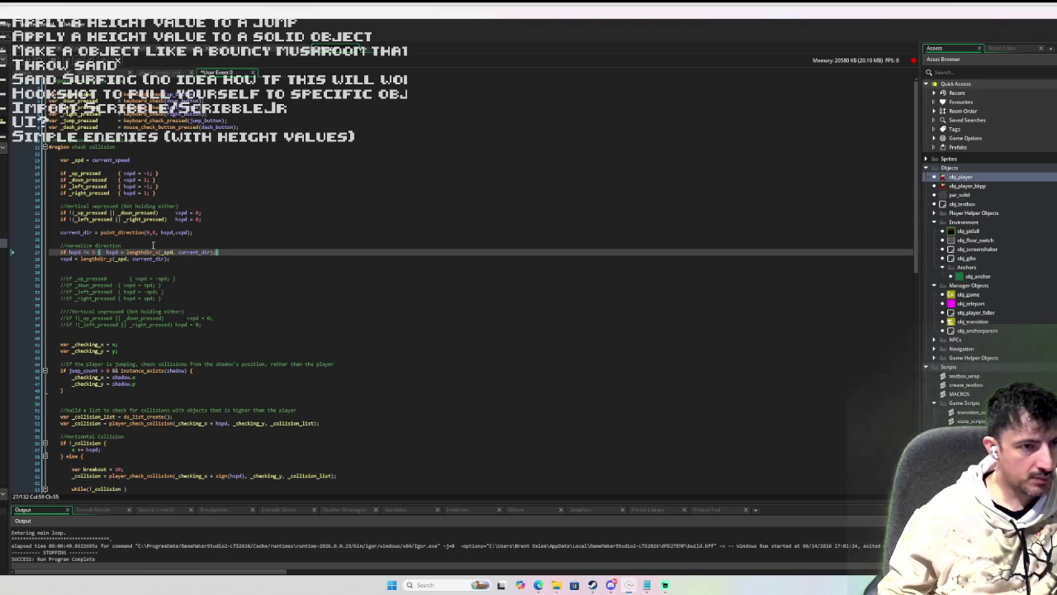
# - Start the matching 'if vspd != 0 {' guard on the vspd line
pyautogui.press('Down')
pyautogui.press('Home')
pyautogui.write('if vspd')
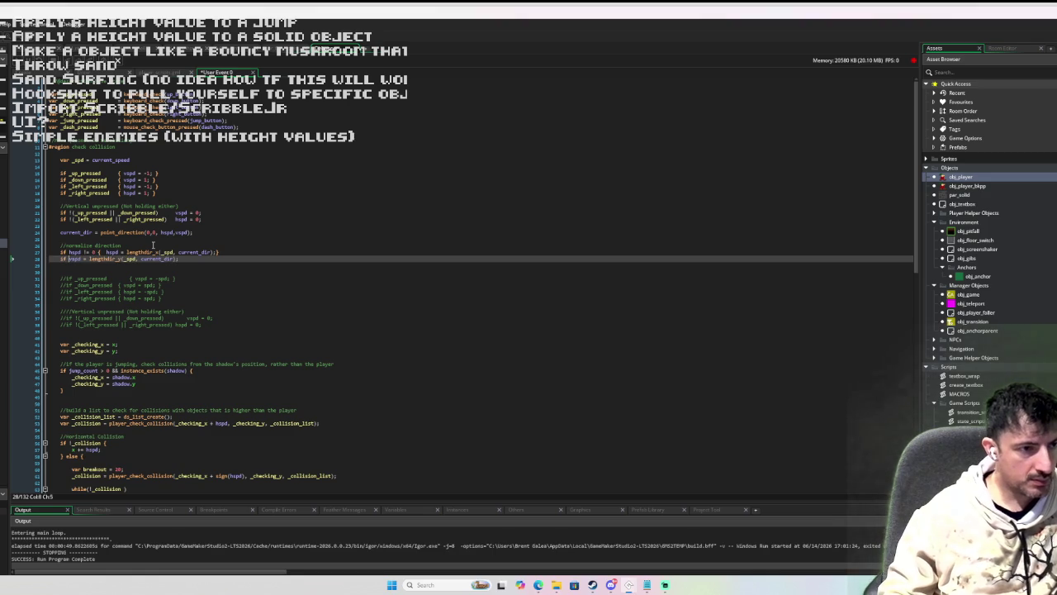
pyautogui.write(' != 0')
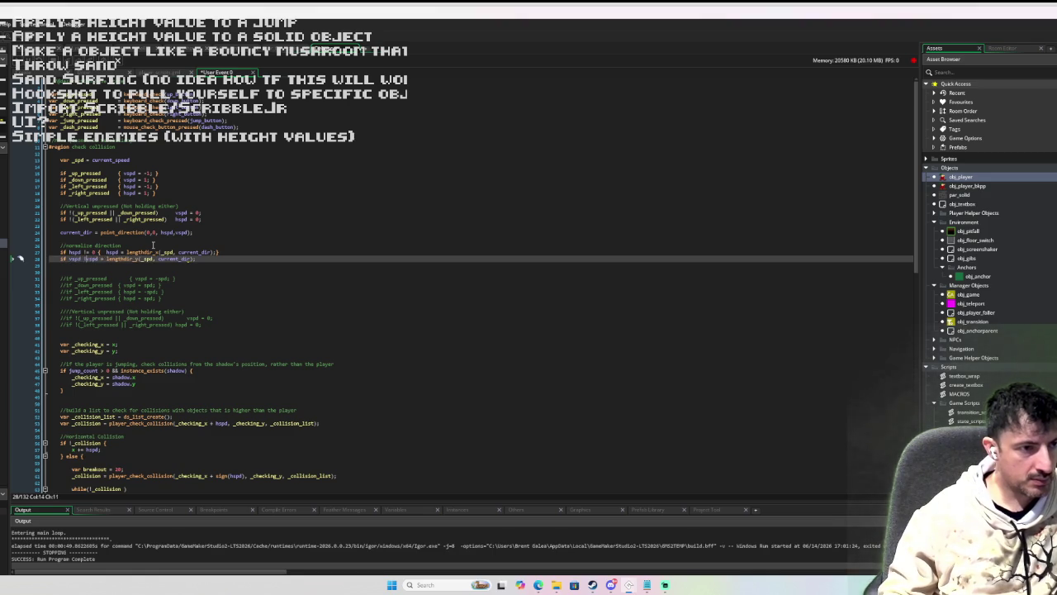
pyautogui.write(' {')
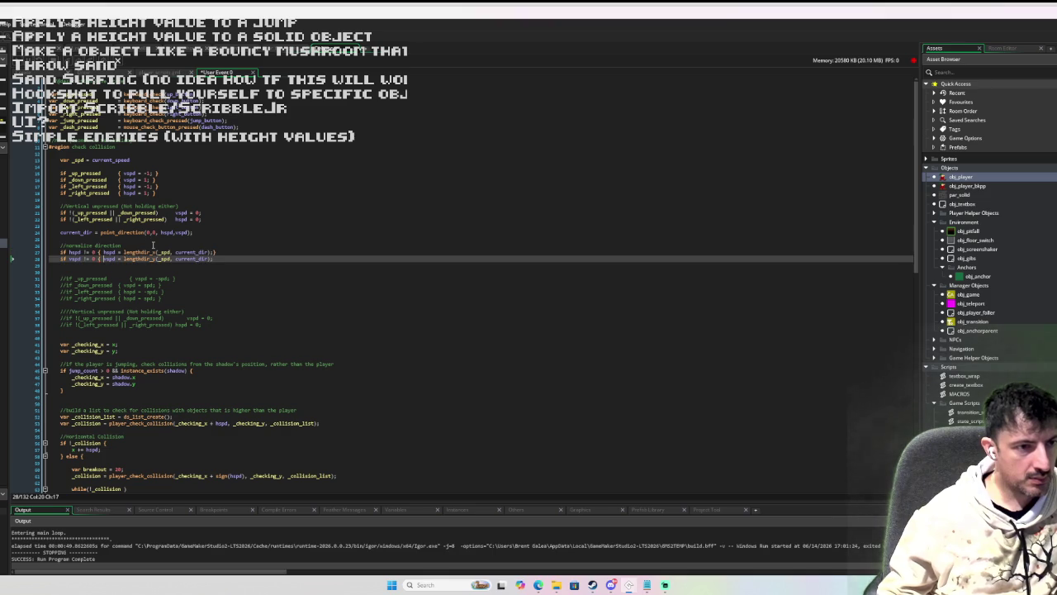
pyautogui.click(221, 261)
pyautogui.write('}')
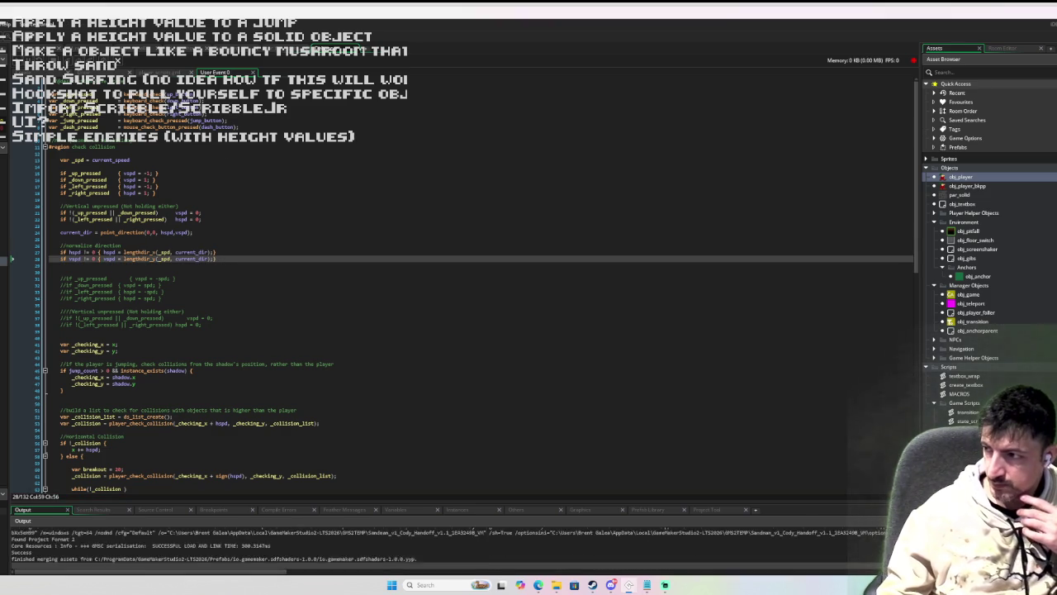
pyautogui.press('Right')
pyautogui.press('Left')
pyautogui.press('Down')
pyautogui.press('Right')
pyautogui.press('Up')
pyautogui.press('Left')
pyautogui.press('Up')
pyautogui.press('Right')
pyautogui.press('Left')
pyautogui.press('Up')
pyautogui.press('Right')
pyautogui.press('Left')
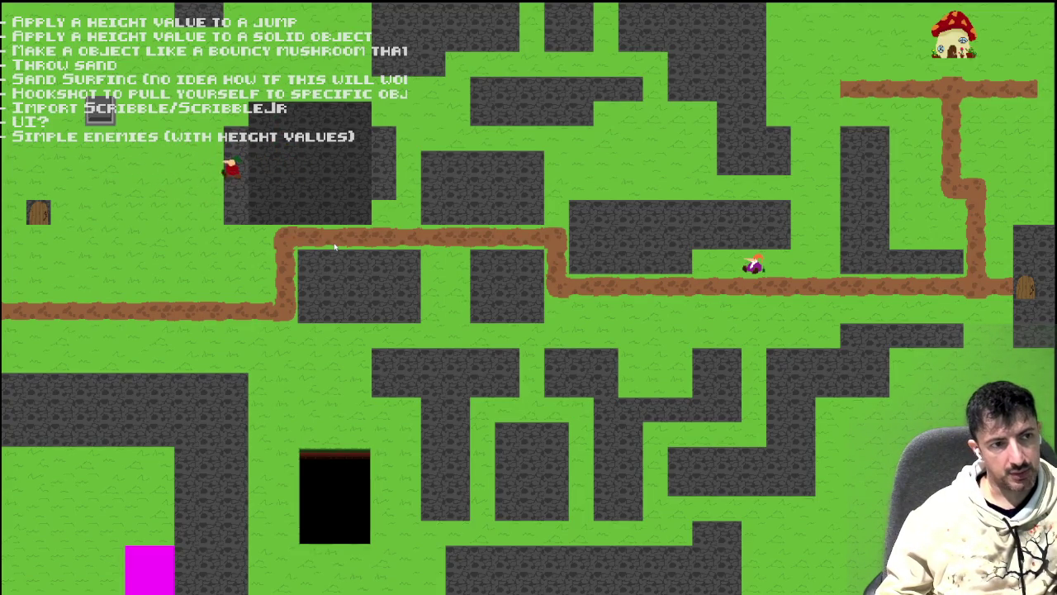
pyautogui.press('Left')
pyautogui.press('space')
pyautogui.press('Right')
pyautogui.press('space')
pyautogui.press('Left')
pyautogui.press('Down')
pyautogui.press('Down')
pyautogui.press('Right')
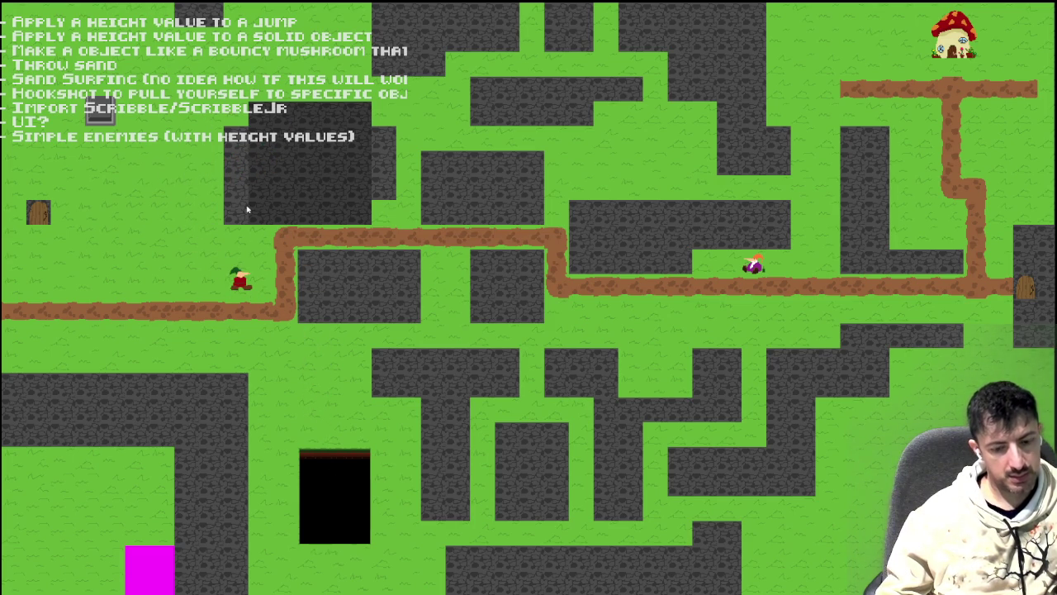
pyautogui.press('Escape')
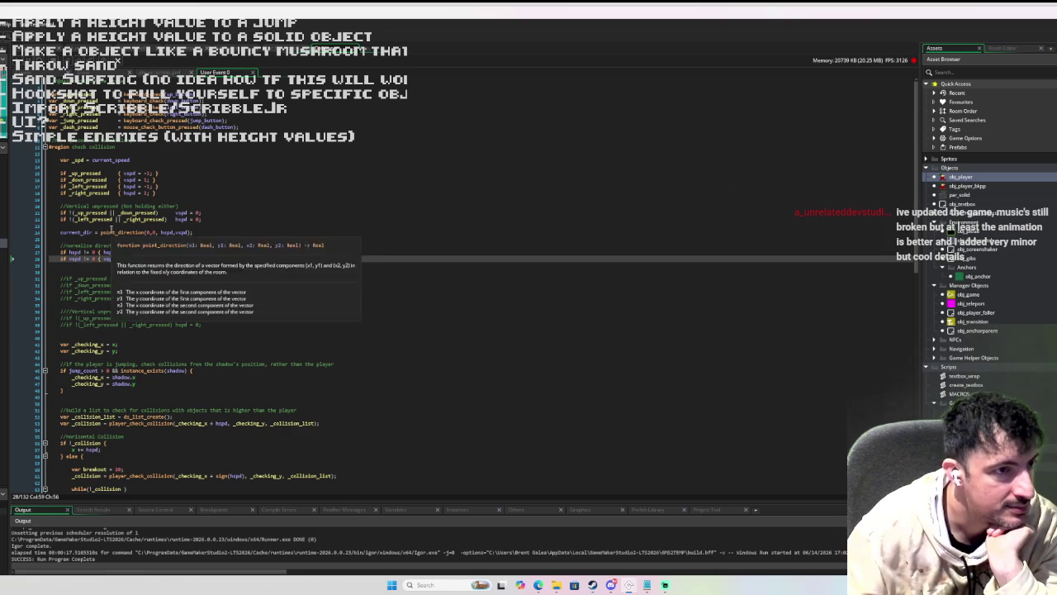
# - Open player_check_collision, breakpoint the collision-true line 26, and debug-run
pyautogui.middleClick(139, 423)
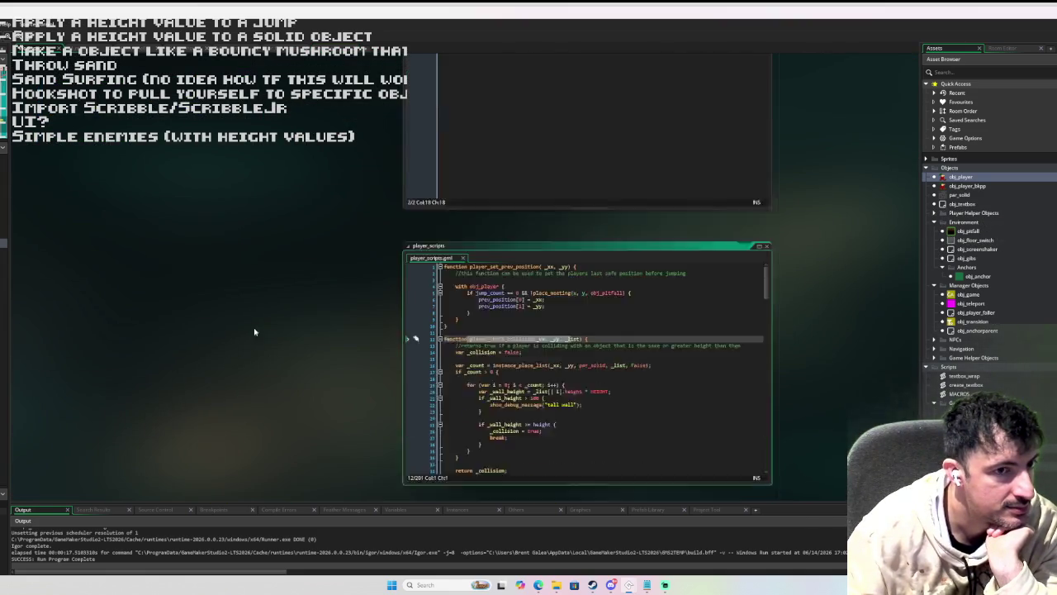
pyautogui.click(423, 340)
pyautogui.press('F6')
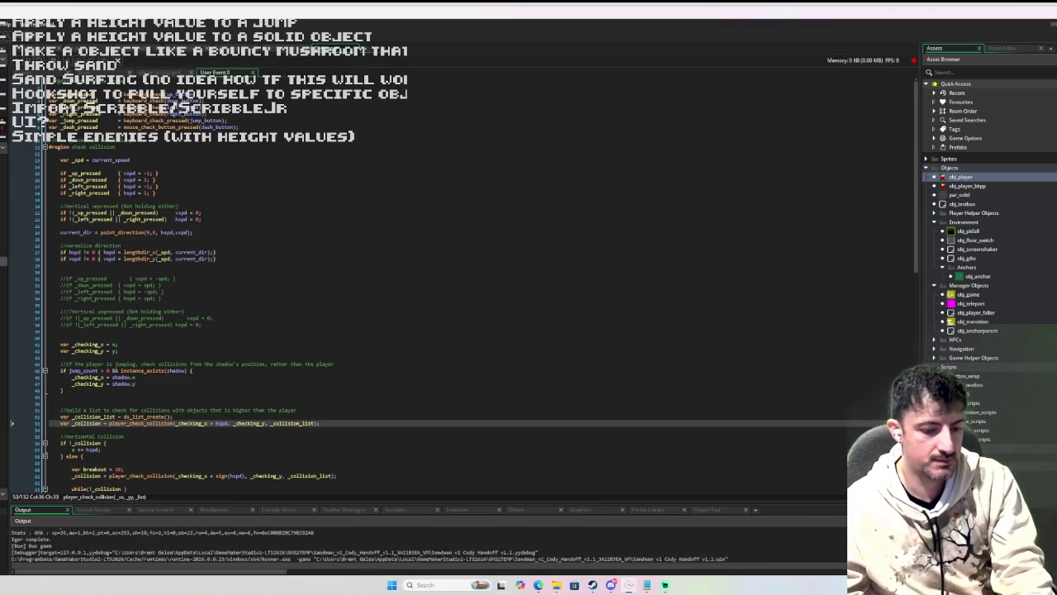
# - Walk the player down and right, then jump toward the wall
pyautogui.press('Down')
pyautogui.press('Right')
pyautogui.press('Left')
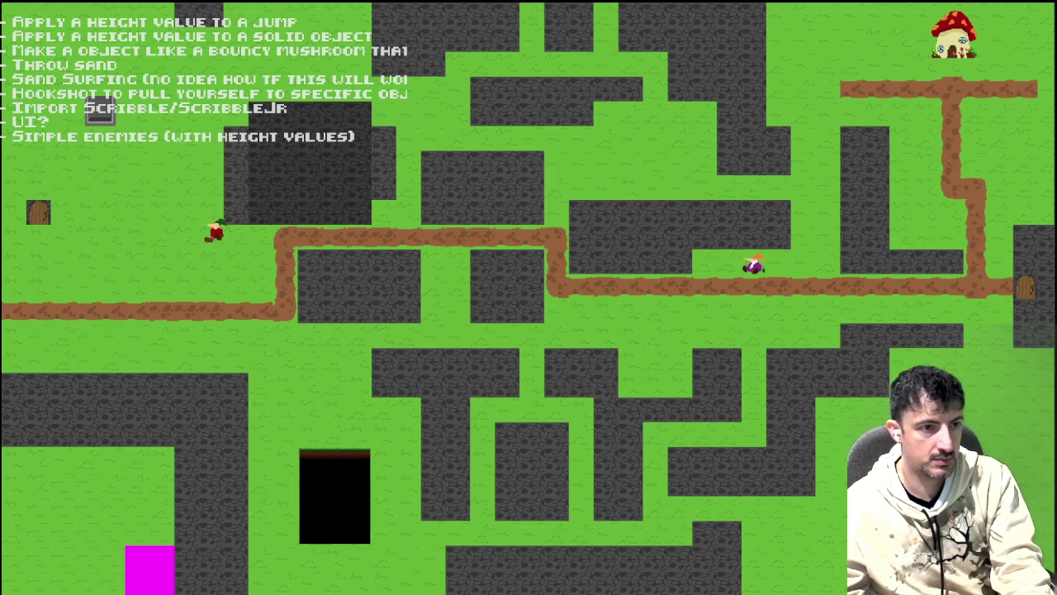
pyautogui.press('space')
pyautogui.press('Right')
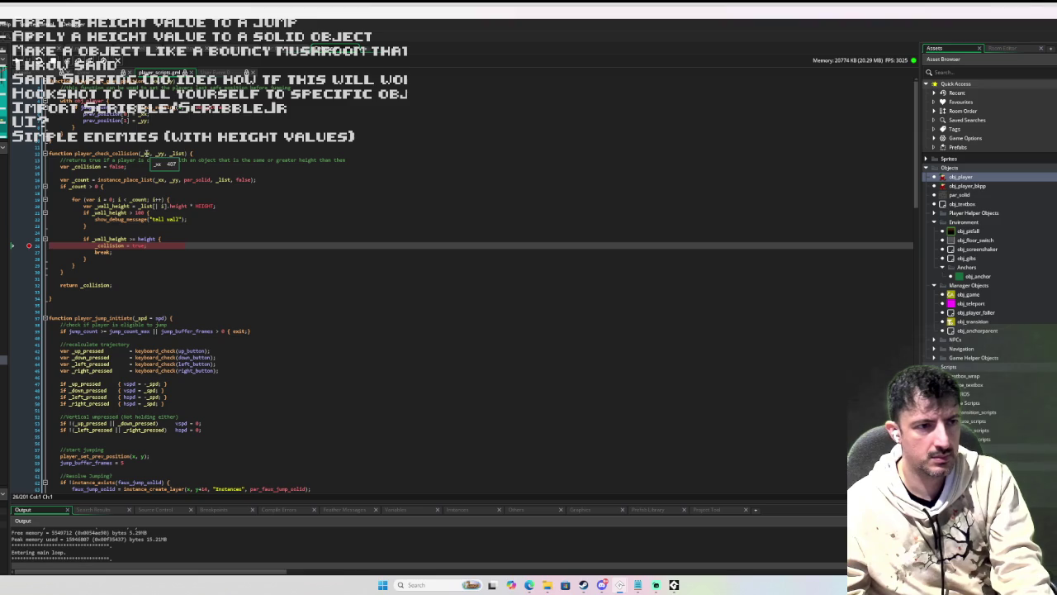
pyautogui.click(78, 59)
pyautogui.click(79, 59)
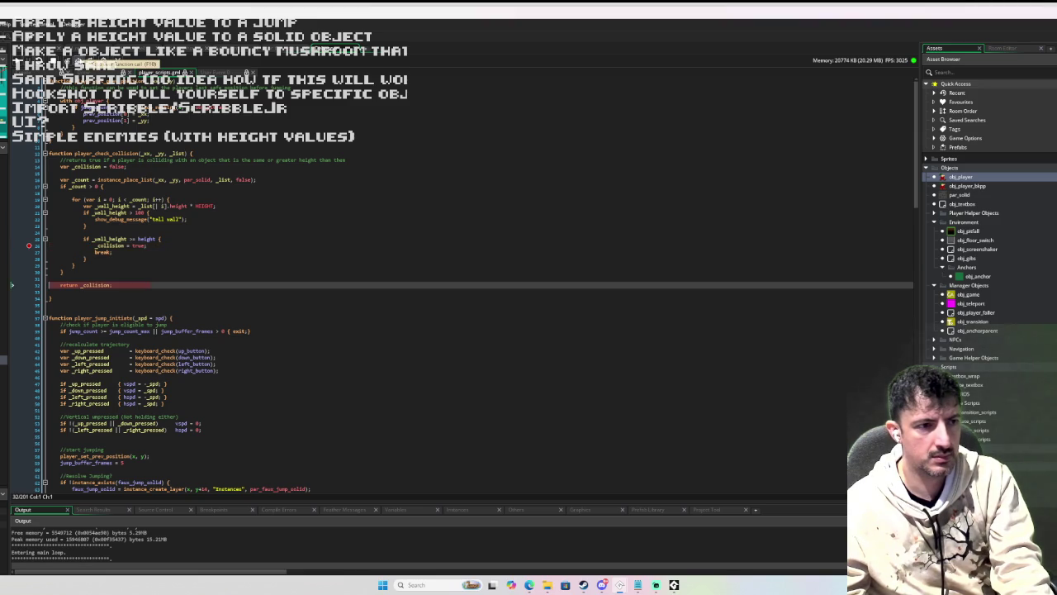
pyautogui.click(78, 60)
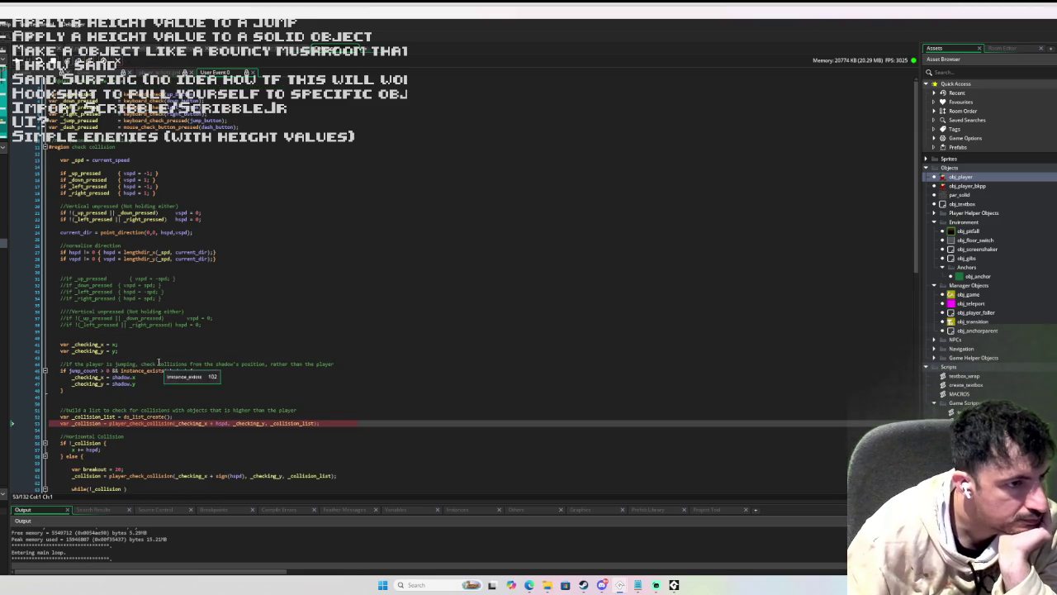
pyautogui.scroll(-3, 141, 328)
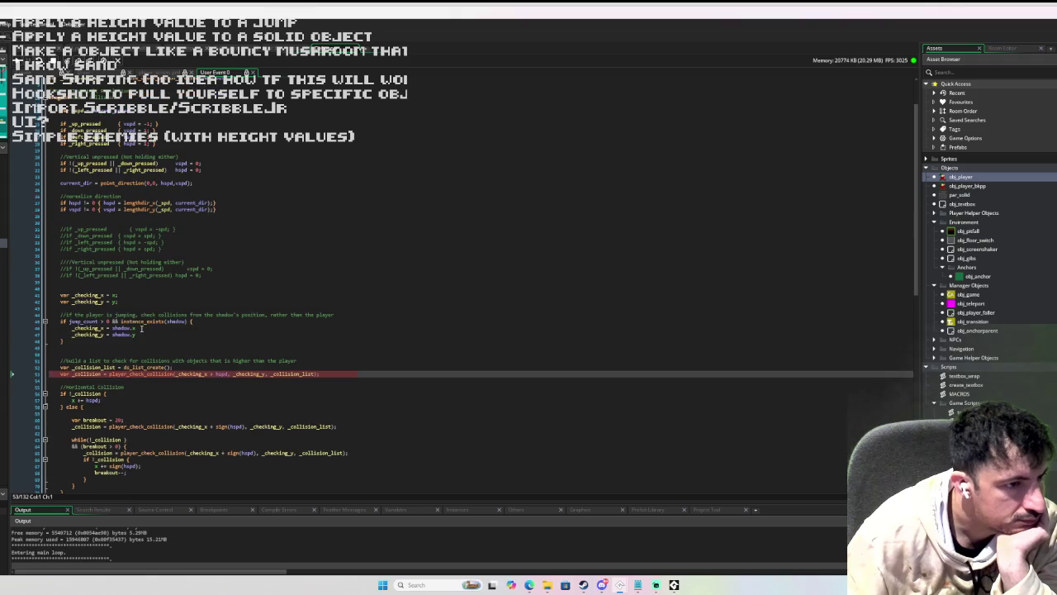
pyautogui.moveTo(85, 322)
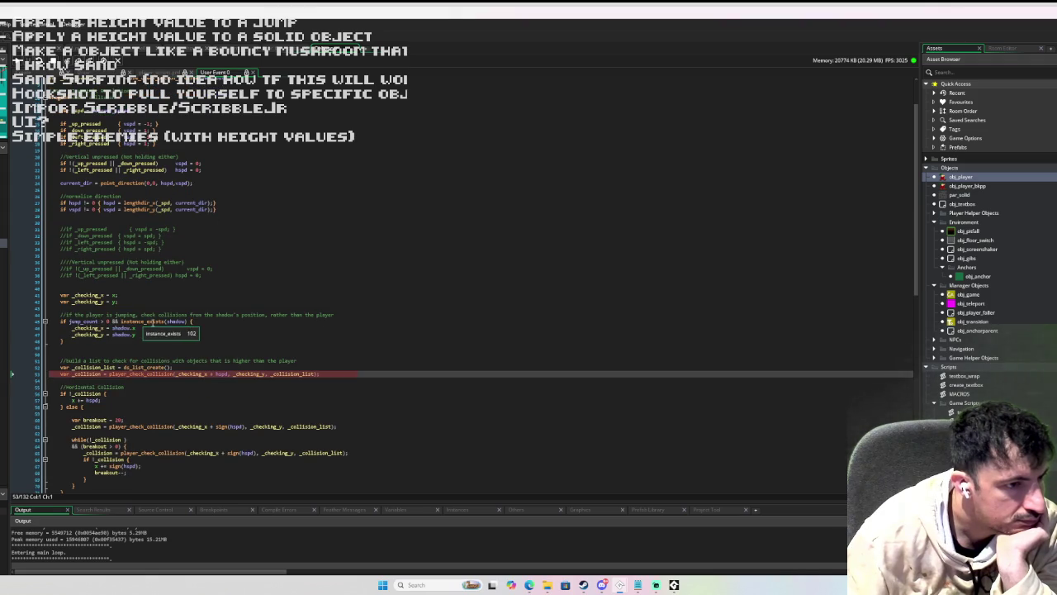
pyautogui.moveTo(147, 321)
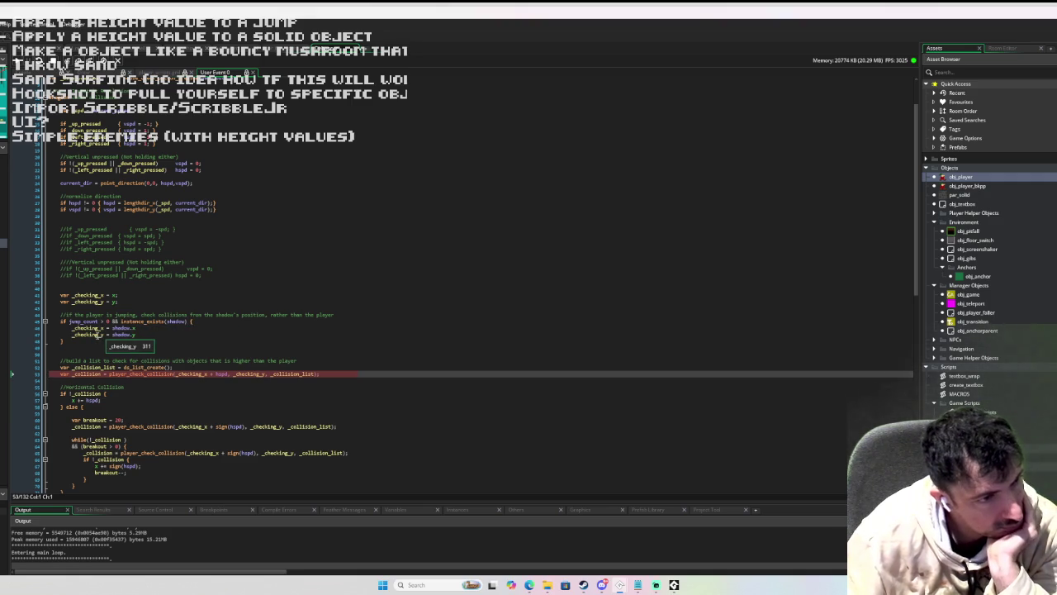
pyautogui.moveTo(116, 303)
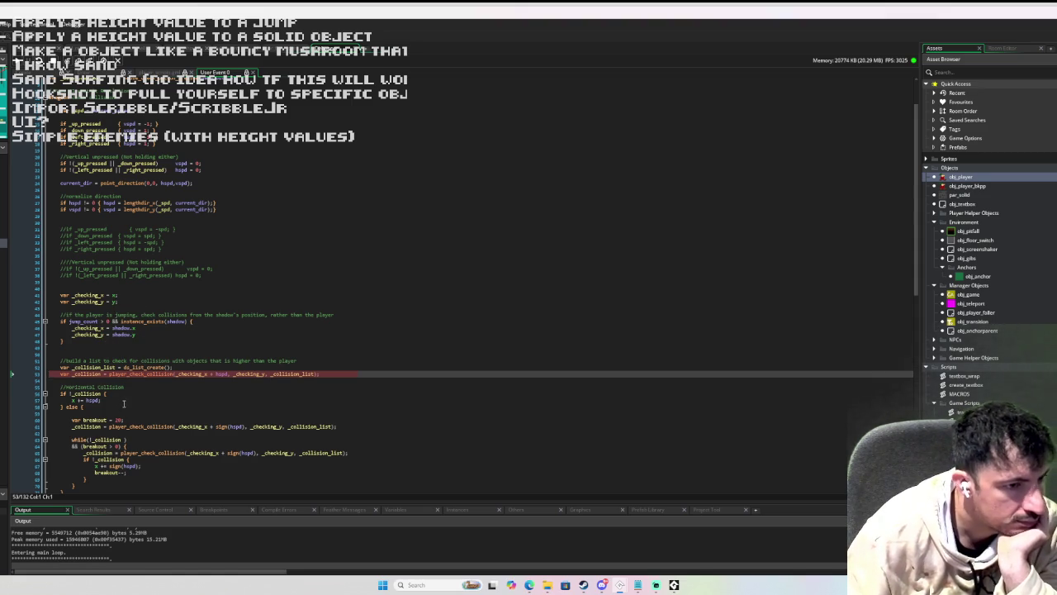
pyautogui.moveTo(198, 376)
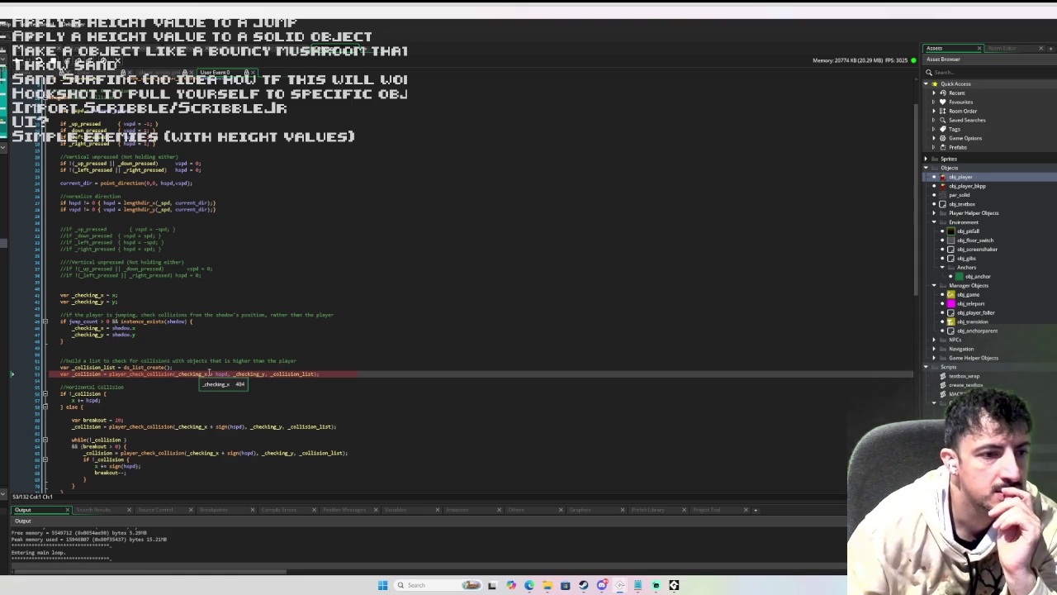
pyautogui.moveTo(237, 374)
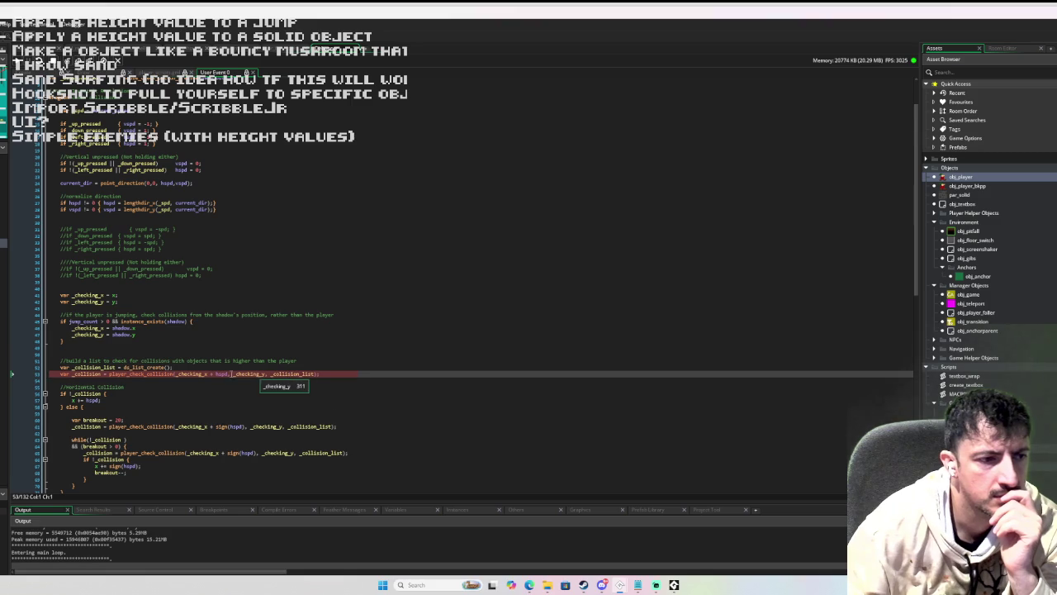
pyautogui.click(29, 72)
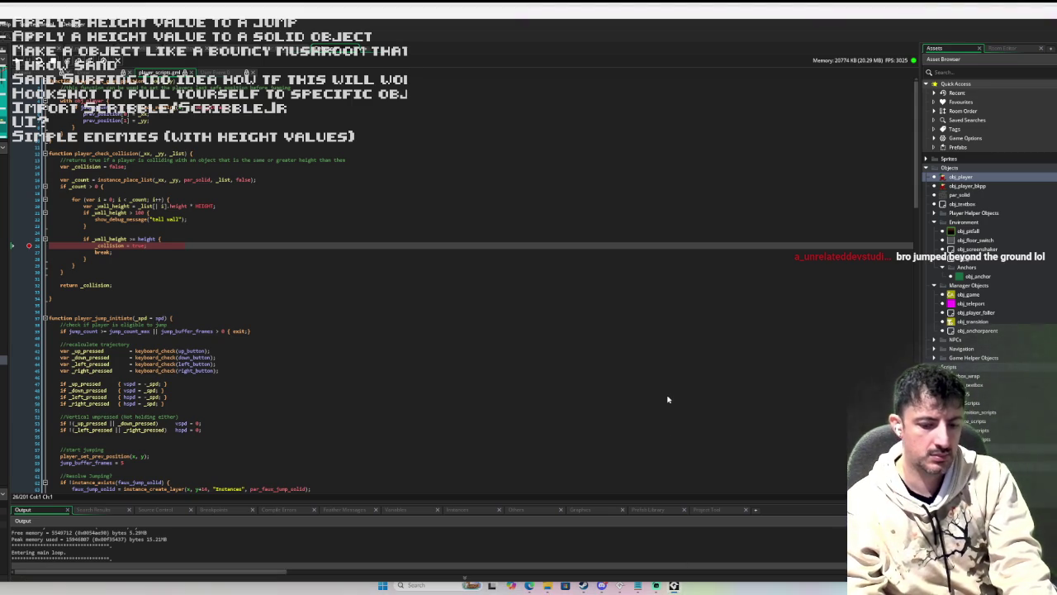
pyautogui.click(30, 246)
# - Resume the paused game and walk the player up onto the wall block and back off
pyautogui.press('F5')
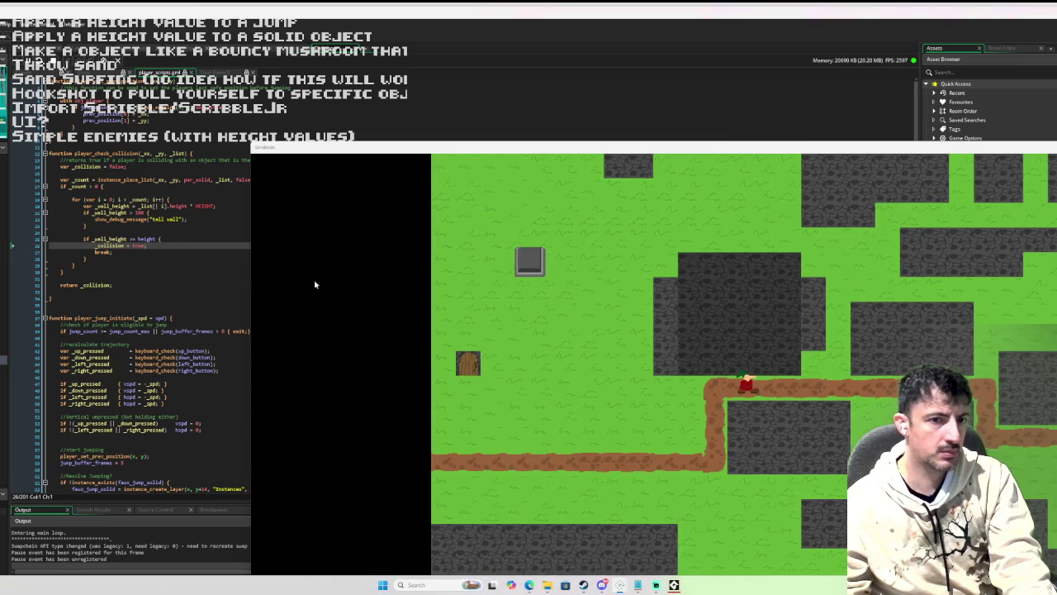
pyautogui.press('Up')
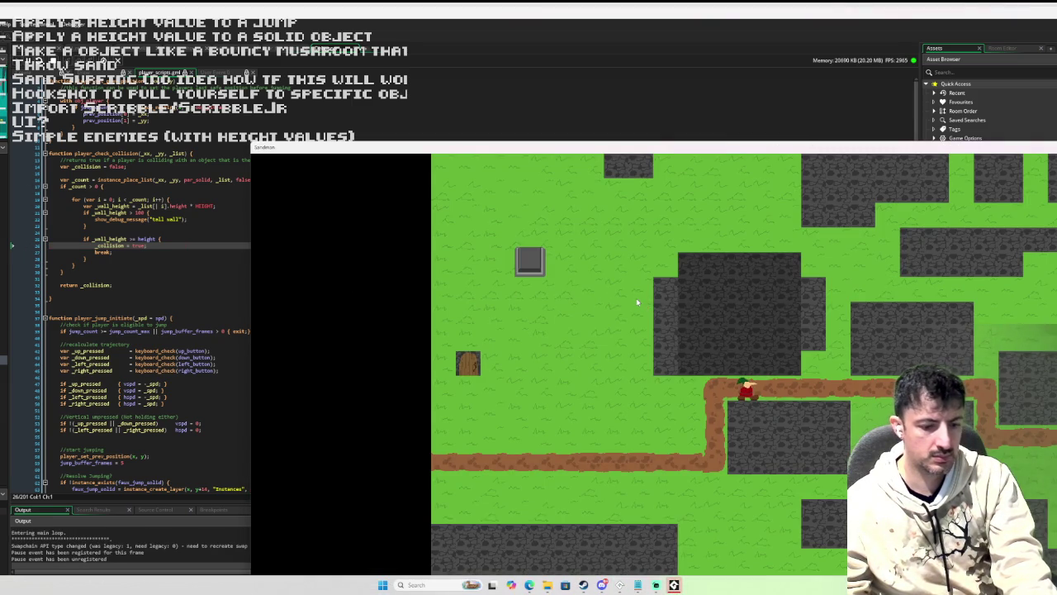
pyautogui.press('Up')
pyautogui.press('Right')
pyautogui.press('Down')
pyautogui.press('Left')
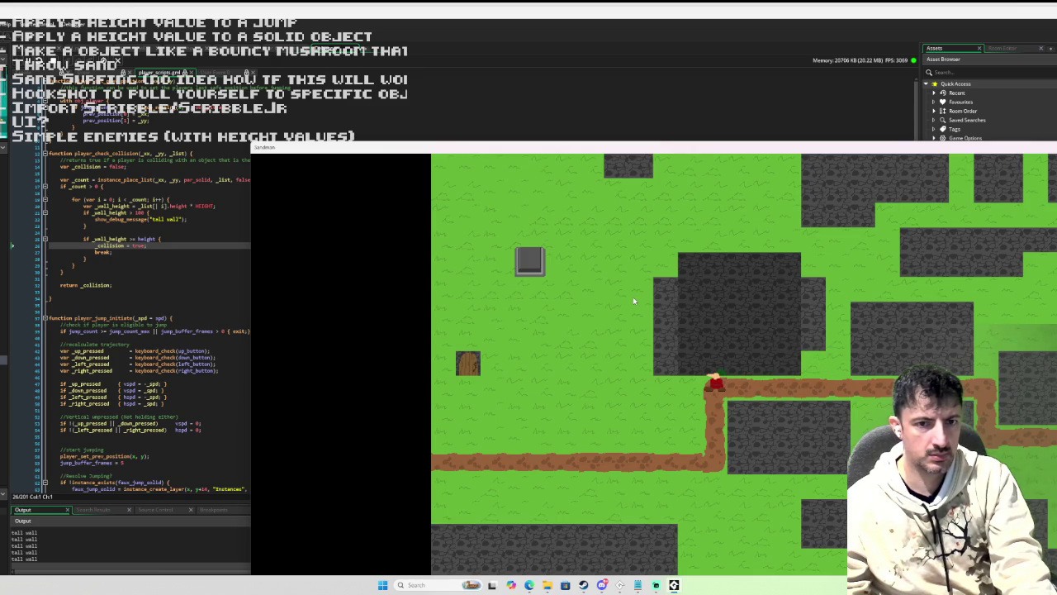
pyautogui.press('Up')
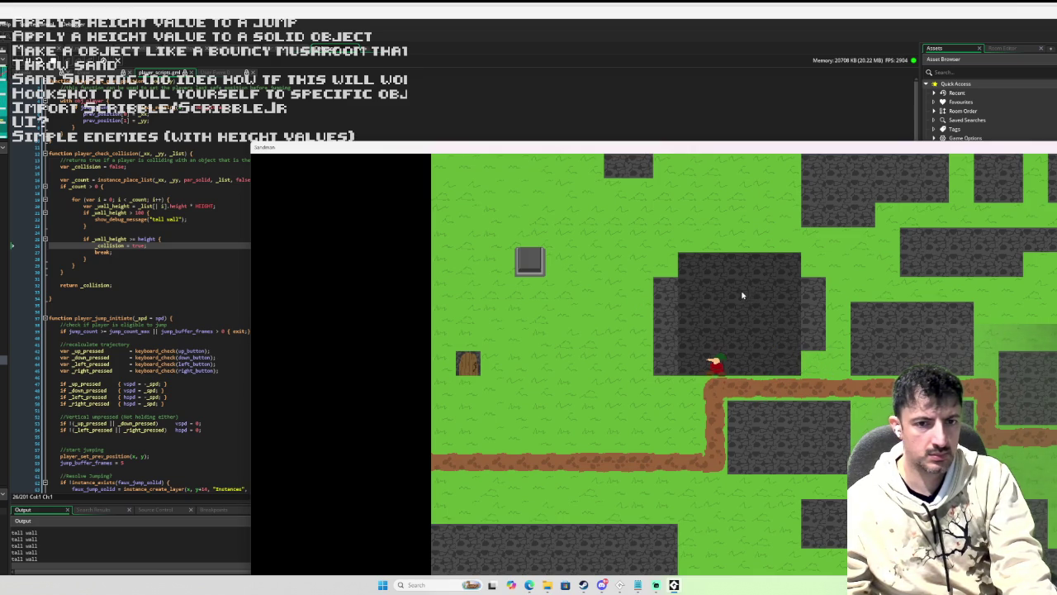
pyautogui.press('Left')
pyautogui.press('Right')
pyautogui.press('Right')
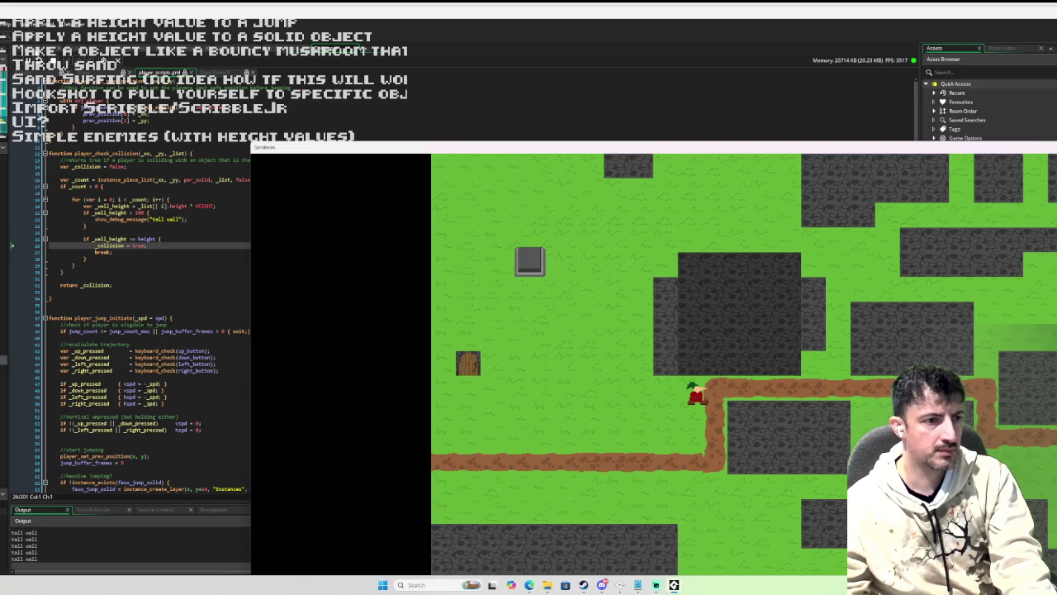
# - Glance at the code, then jump the player left and right onto the stone wall
pyautogui.click(1023, 276)
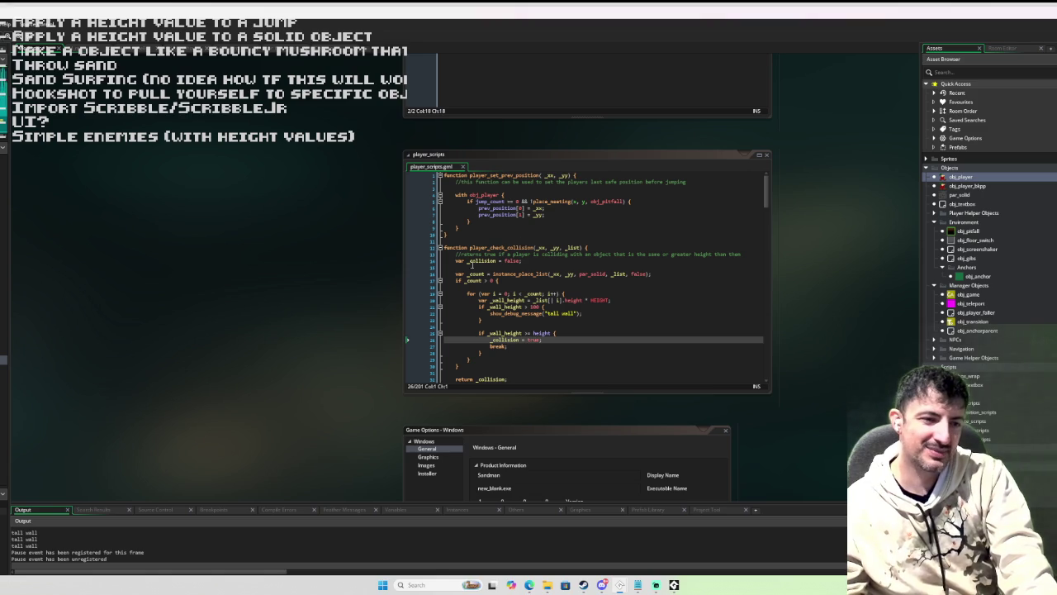
pyautogui.click(674, 584)
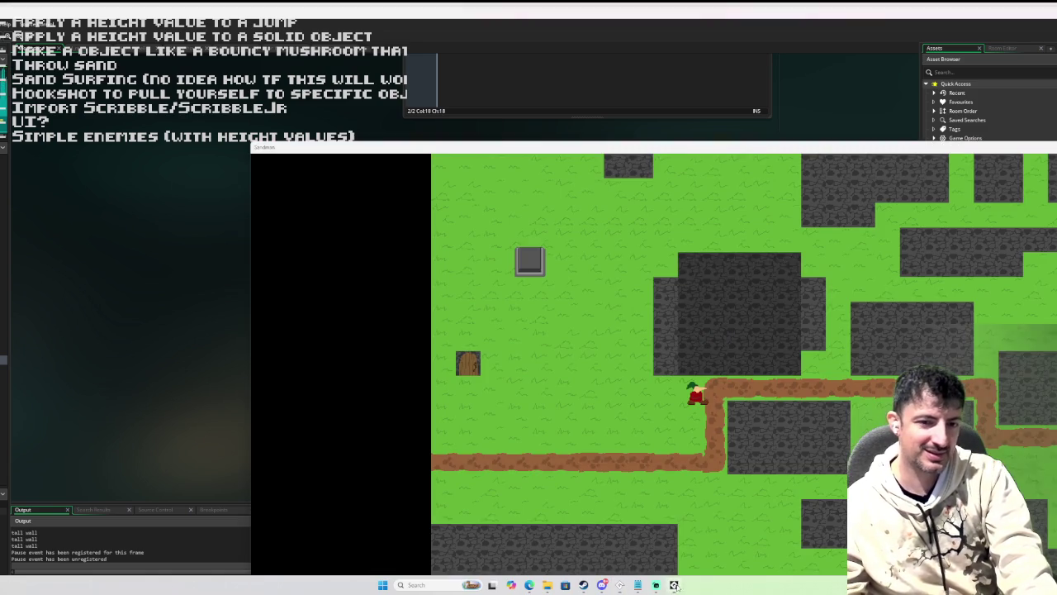
pyautogui.press('Left')
pyautogui.press('space')
pyautogui.press('Right')
pyautogui.press('Right')
pyautogui.press('space')
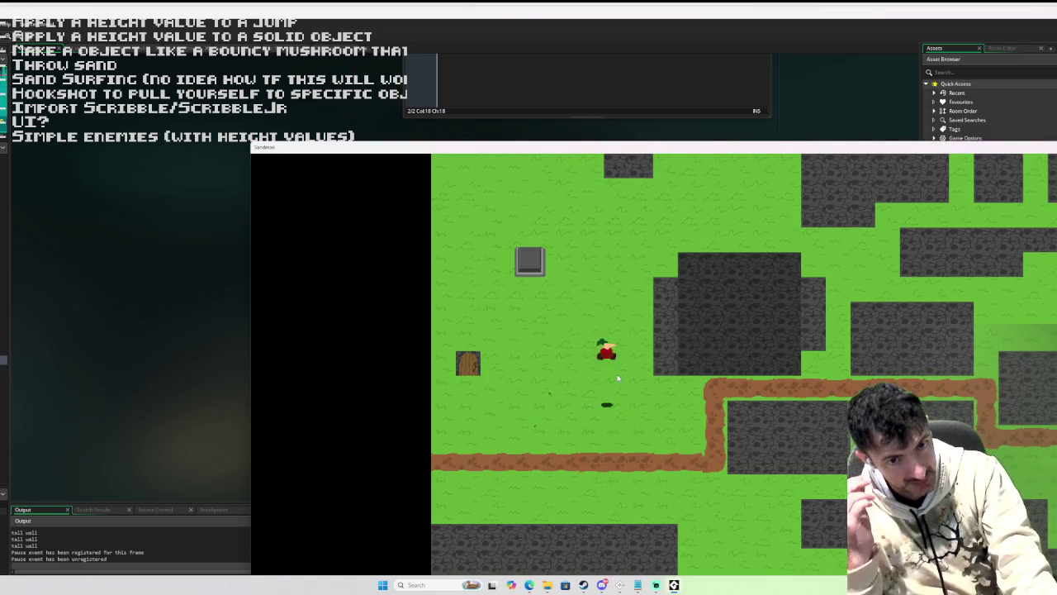
pyautogui.press('Left')
pyautogui.press('Right')
pyautogui.press('Left')
pyautogui.press('space')
pyautogui.press('Right')
pyautogui.press('Left')
pyautogui.press('Right')
pyautogui.press('Right')
pyautogui.press('space')
pyautogui.press('Left')
pyautogui.press('Right')
# - Walk the player up and down beside the wall, then jump onto its top and drop off
pyautogui.press('Up')
pyautogui.press('Down')
pyautogui.press('Up')
pyautogui.press('Down')
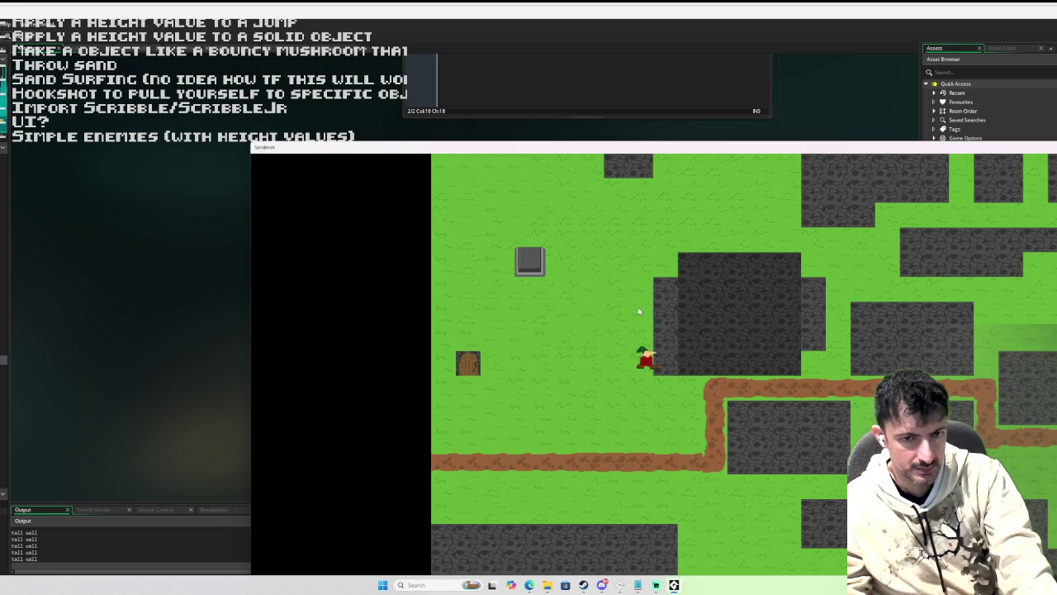
pyautogui.press('Up')
pyautogui.press('Down')
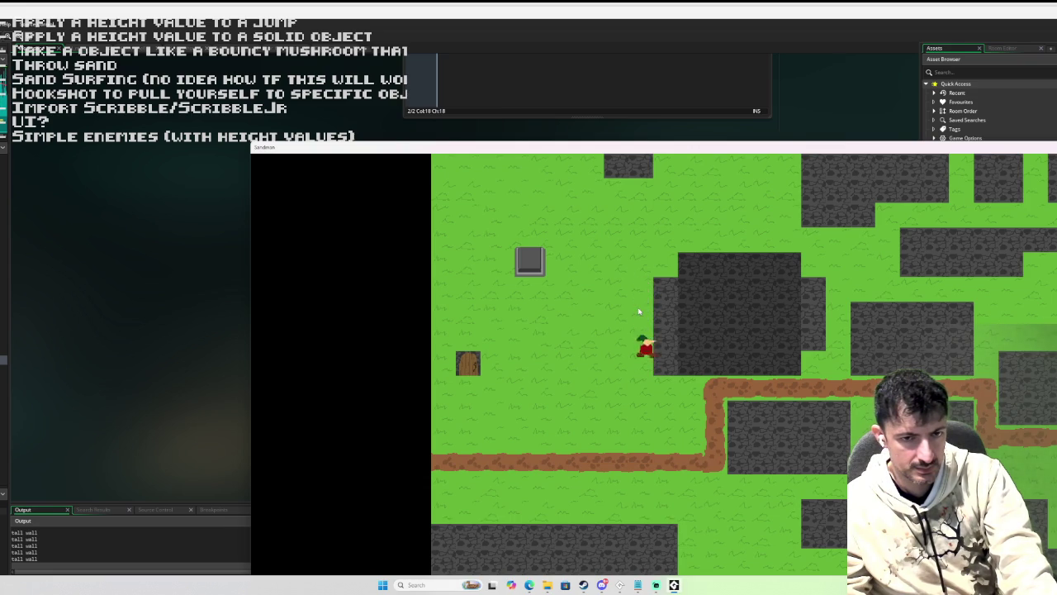
pyautogui.press('Up')
pyautogui.press('Down')
pyautogui.press('Left')
pyautogui.press('Right')
pyautogui.press('Left')
pyautogui.press('Right')
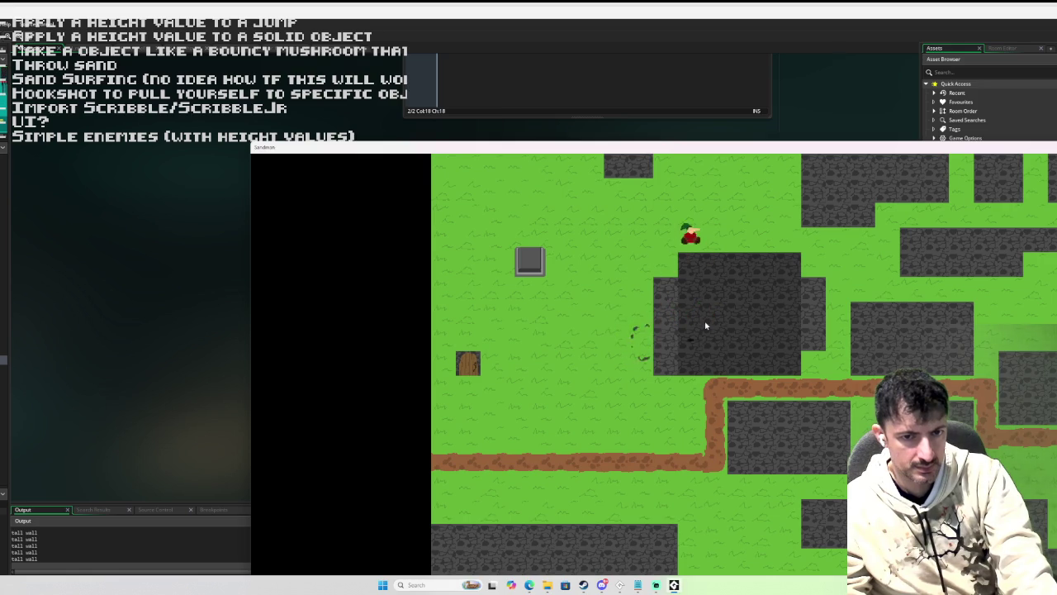
pyautogui.press('Left')
pyautogui.press('Right')
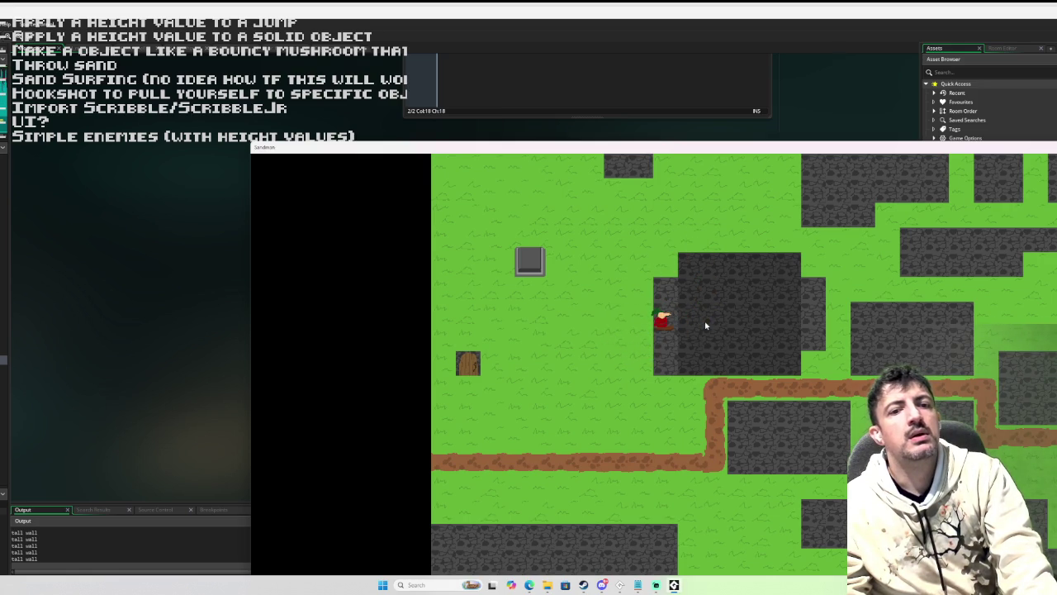
# - Repeat up-left and up-right jumps at the wall, retrying until the player lands on it
pyautogui.press('space')
pyautogui.press('Left')
pyautogui.press('Right')
pyautogui.press('space')
pyautogui.press('Left')
pyautogui.press('Right')
pyautogui.press('Left')
pyautogui.press('Right')
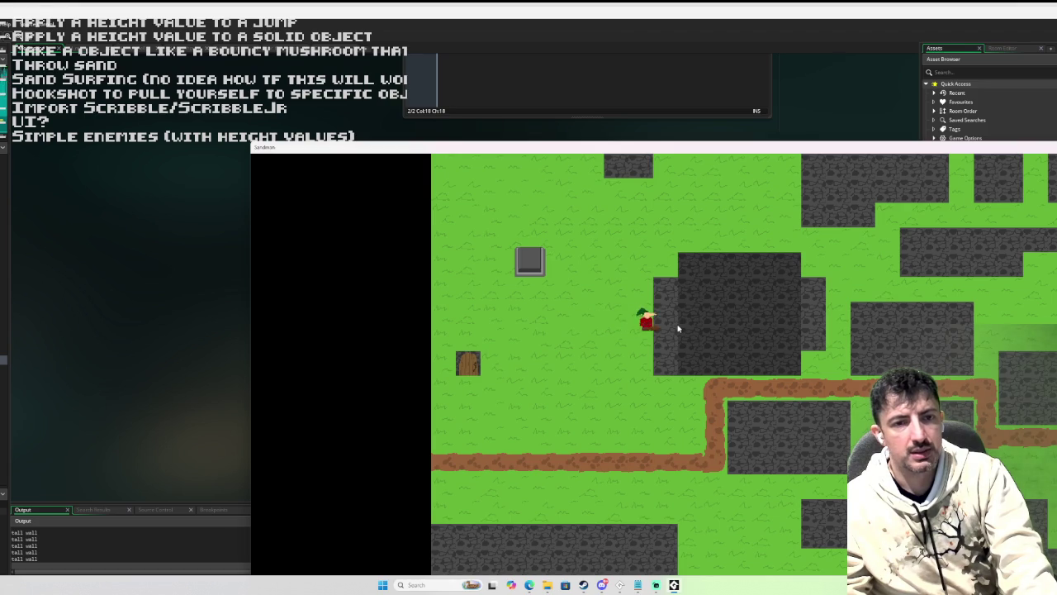
pyautogui.press('Left')
pyautogui.press('Right')
pyautogui.press('space')
pyautogui.press('Left')
pyautogui.press('Right')
pyautogui.press('Left')
pyautogui.press('space')
pyautogui.press('Right')
pyautogui.press('Left')
pyautogui.press('Left')
pyautogui.press('space')
pyautogui.press('Right')
pyautogui.press('Left')
pyautogui.press('Down')
pyautogui.press('Left')
pyautogui.press('Right')
# - Walk the player onto the stone block's top with WASD and step back off onto the grass
pyautogui.press('w')
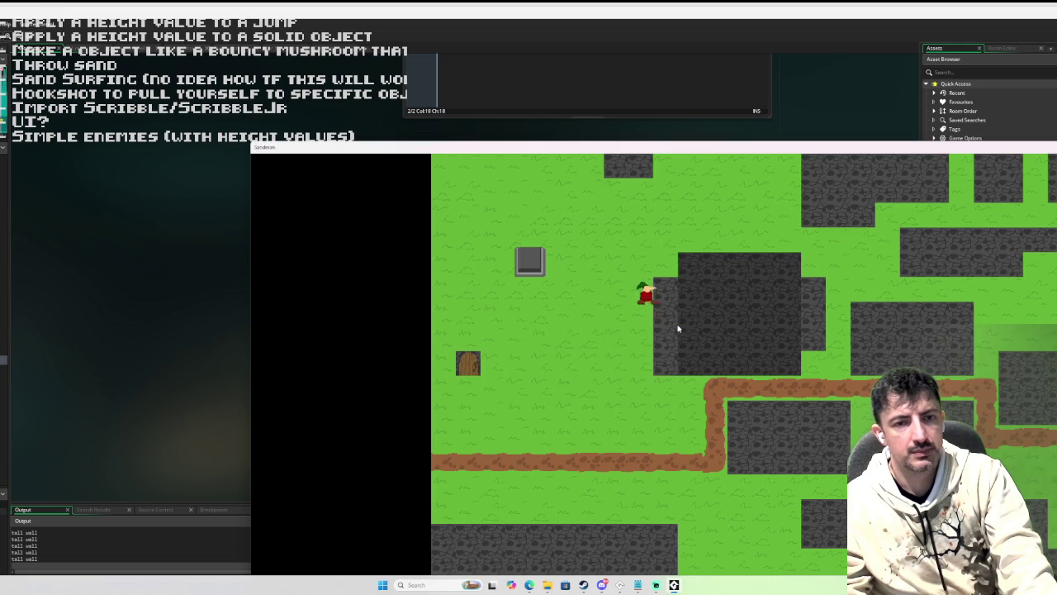
pyautogui.press('d')
pyautogui.press('a')
pyautogui.press('s')
pyautogui.press('w')
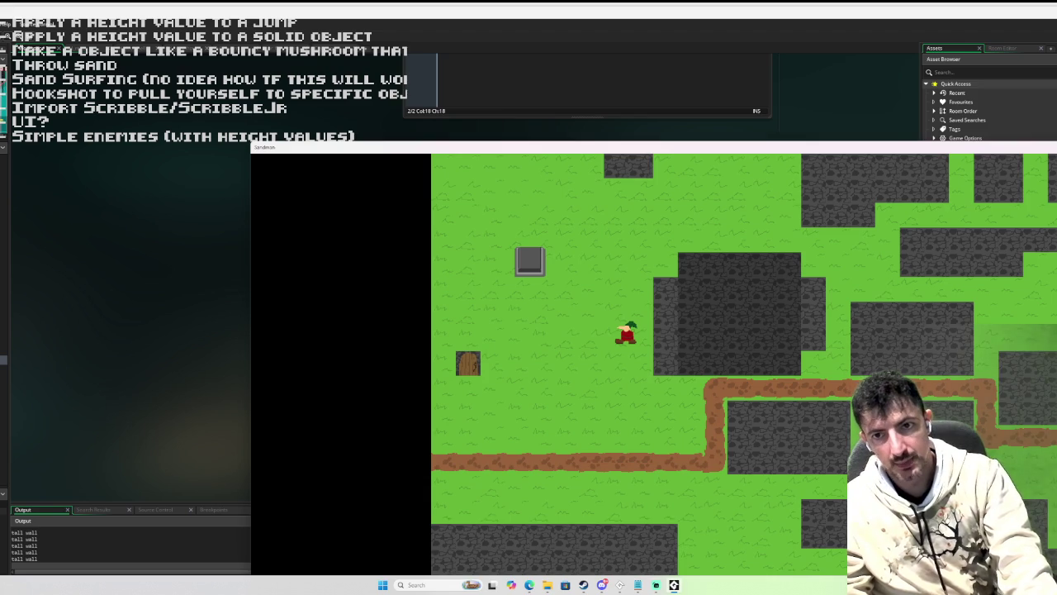
# - Move the game window left, close the game with Esc, and relaunch it with F5
pyautogui.moveTo(331, 147); pyautogui.dragTo(144, 107)
pyautogui.moveTo(930, 110); pyautogui.dragTo(837, 116)
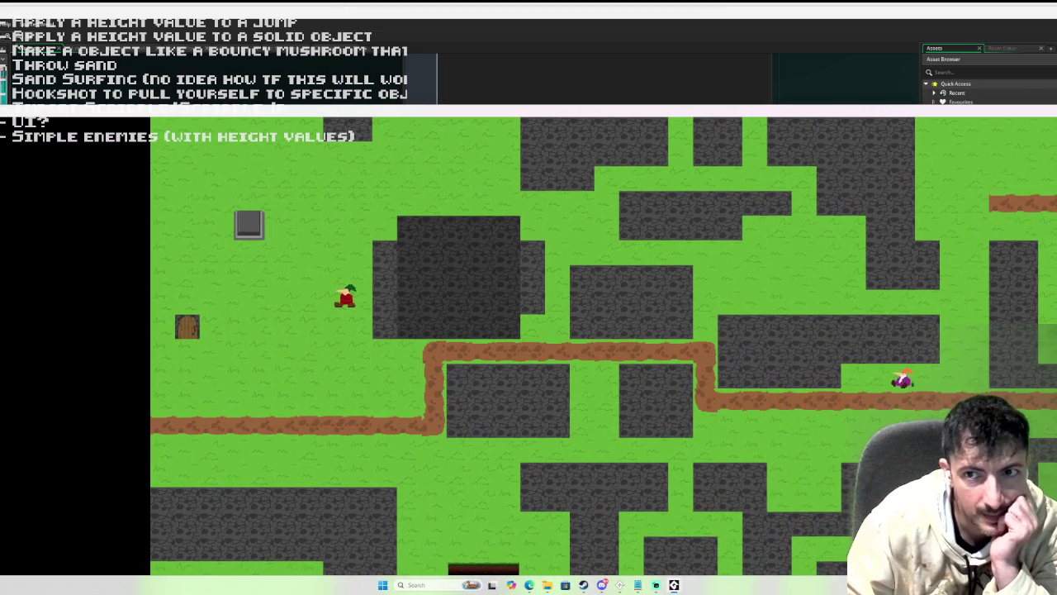
pyautogui.press('Escape')
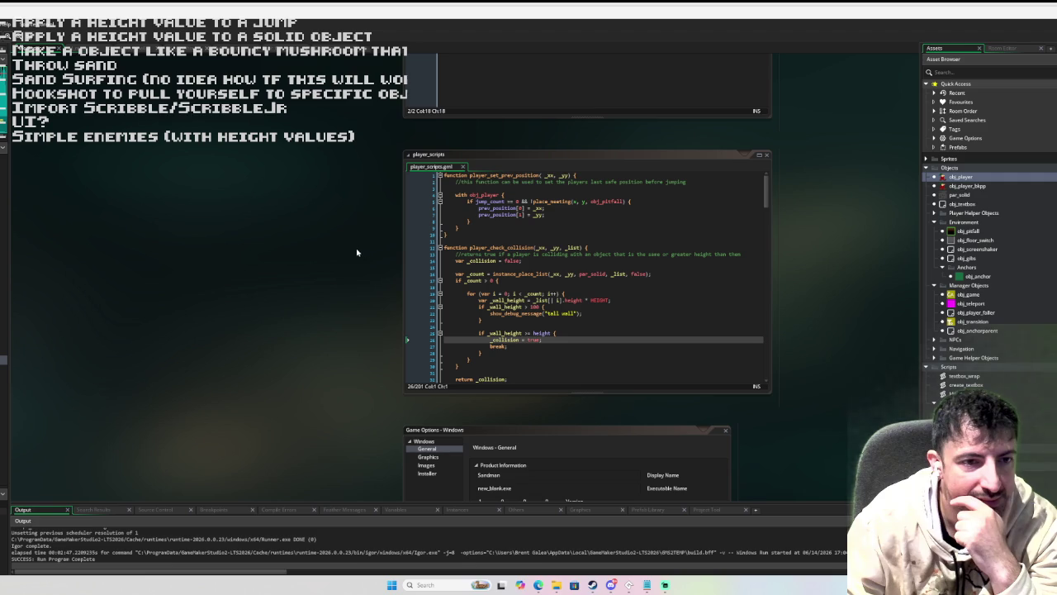
pyautogui.press('F5')
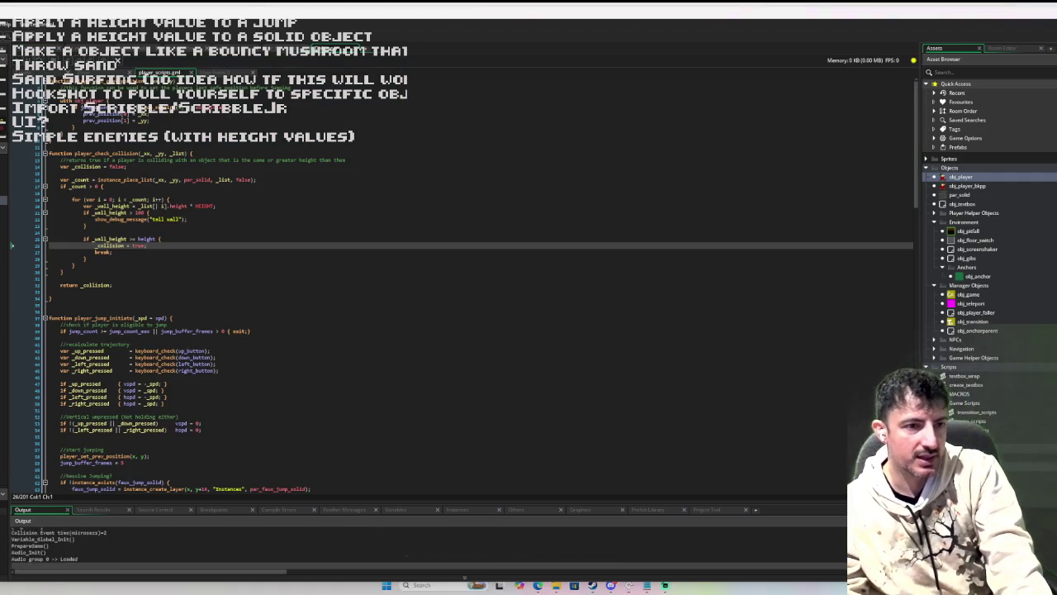
# - Walk the player right and left along the upper dirt path
pyautogui.press('Right')
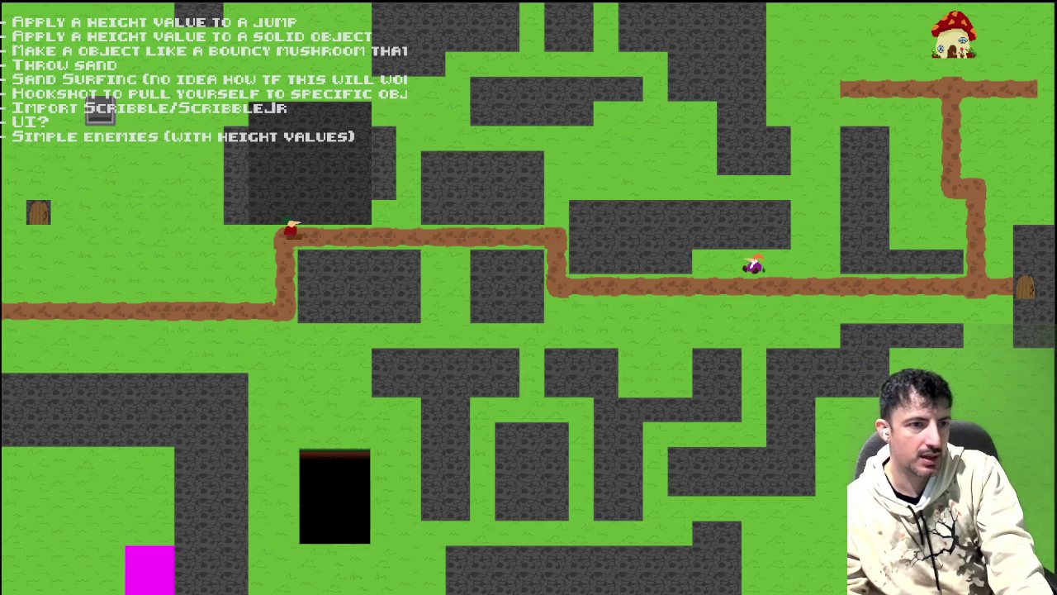
pyautogui.press('Left')
pyautogui.press('Right')
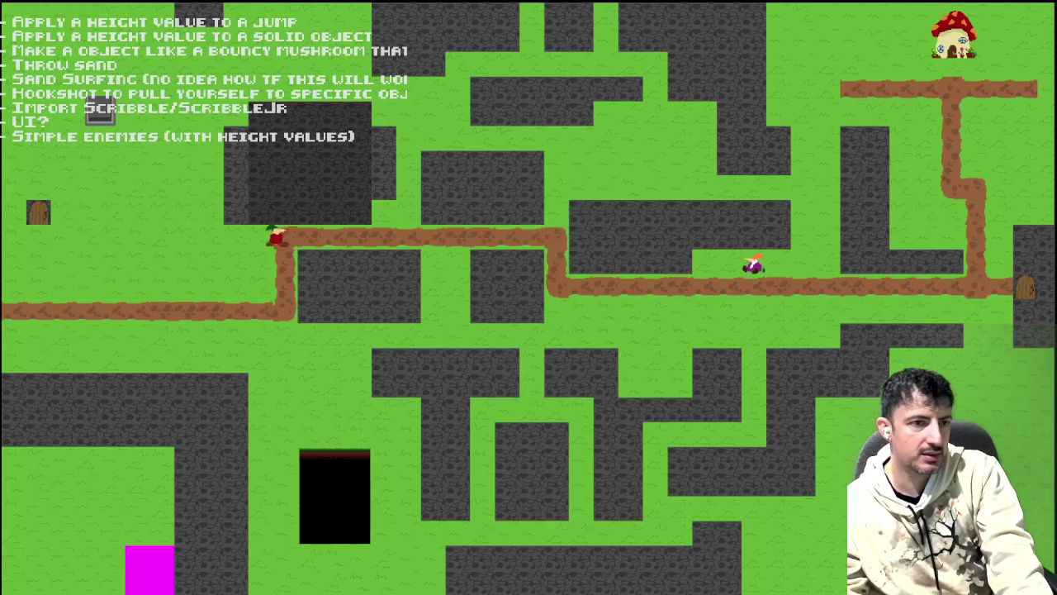
pyautogui.press('Left')
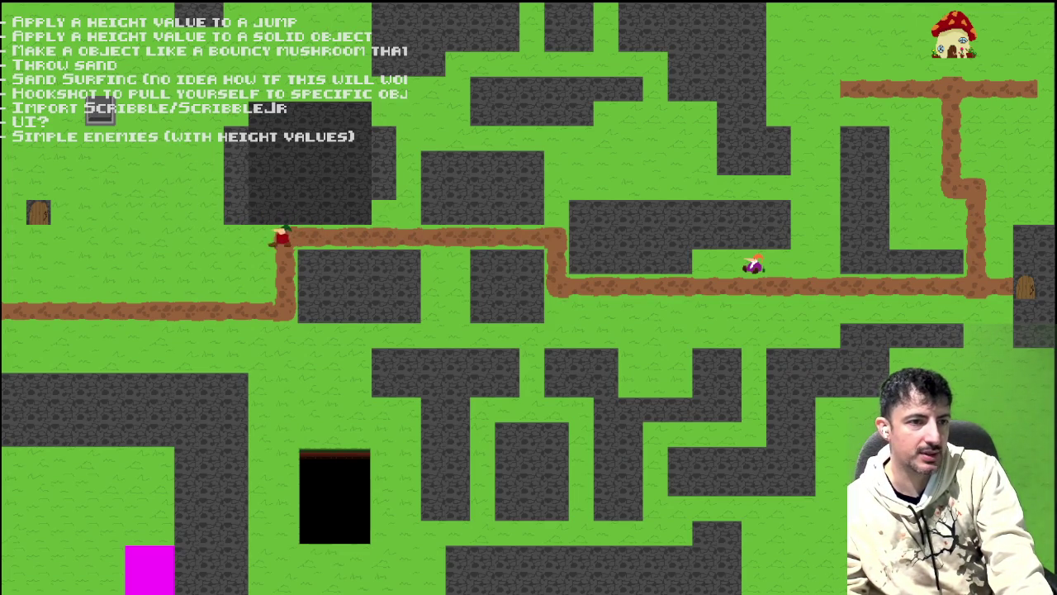
pyautogui.press('Right')
# - Jump the player repeatedly while moving right along the path
pyautogui.press('space')
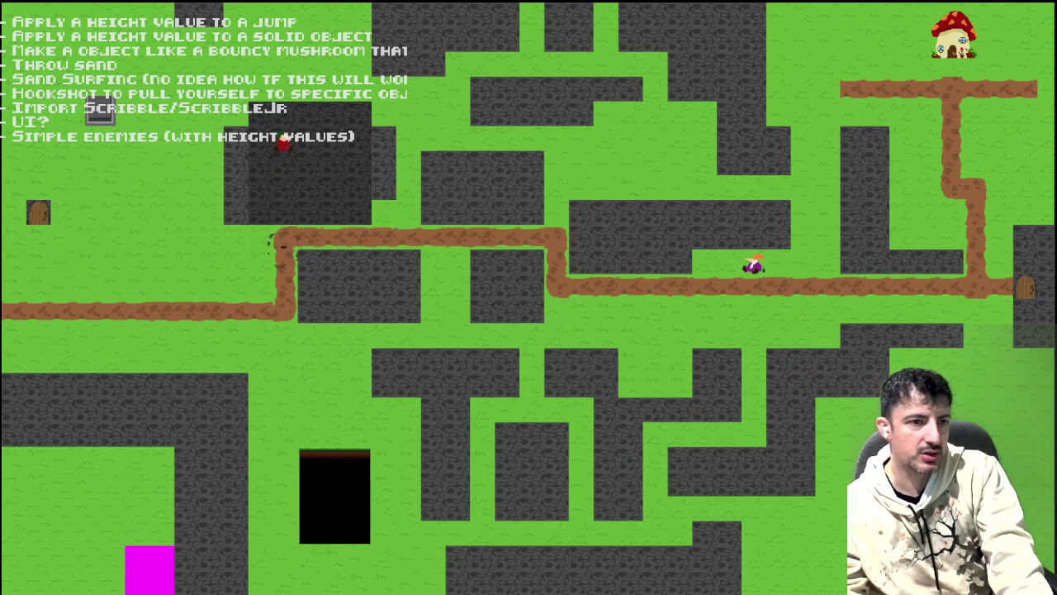
pyautogui.press('Right')
pyautogui.press('space')
pyautogui.press('Right')
pyautogui.press('space')
pyautogui.press('space')
pyautogui.press('space')
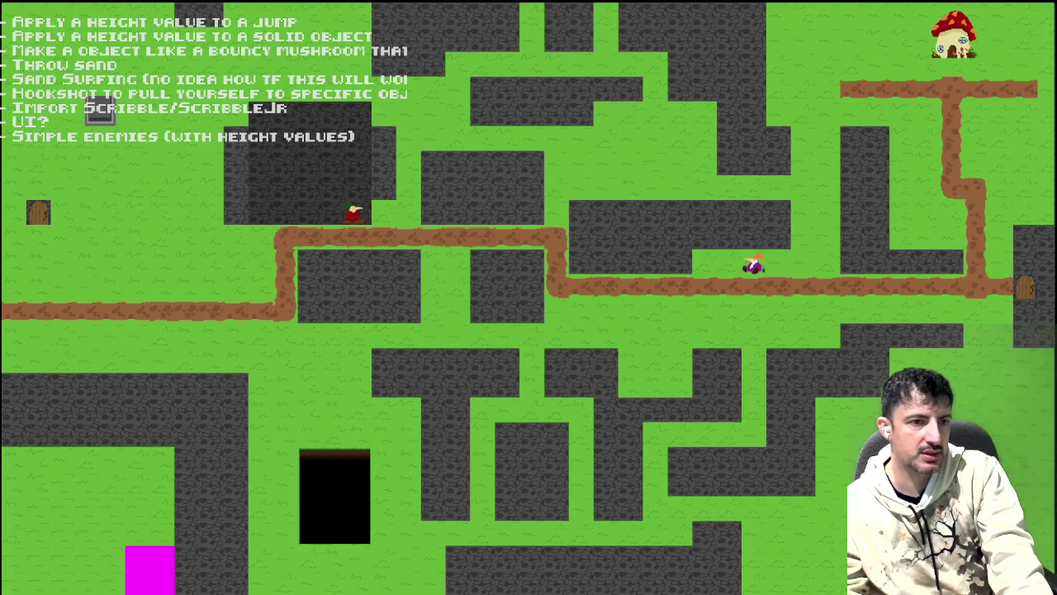
pyautogui.press('space')
pyautogui.press('Right')
pyautogui.press('Left')
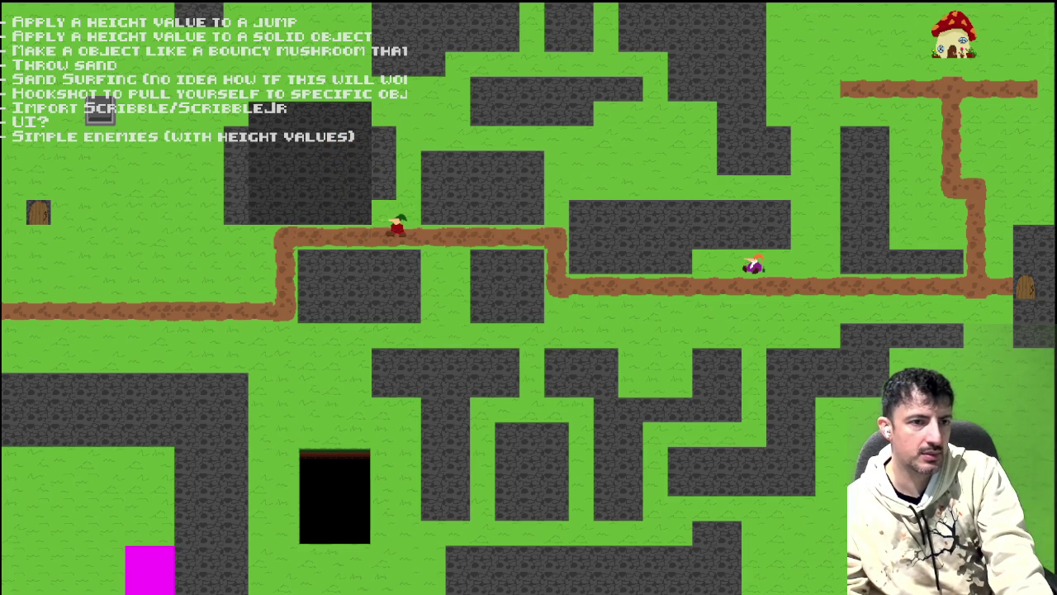
# - Walk and jump the player left along the path, pacing back and forth
pyautogui.press('Left')
pyautogui.press('space')
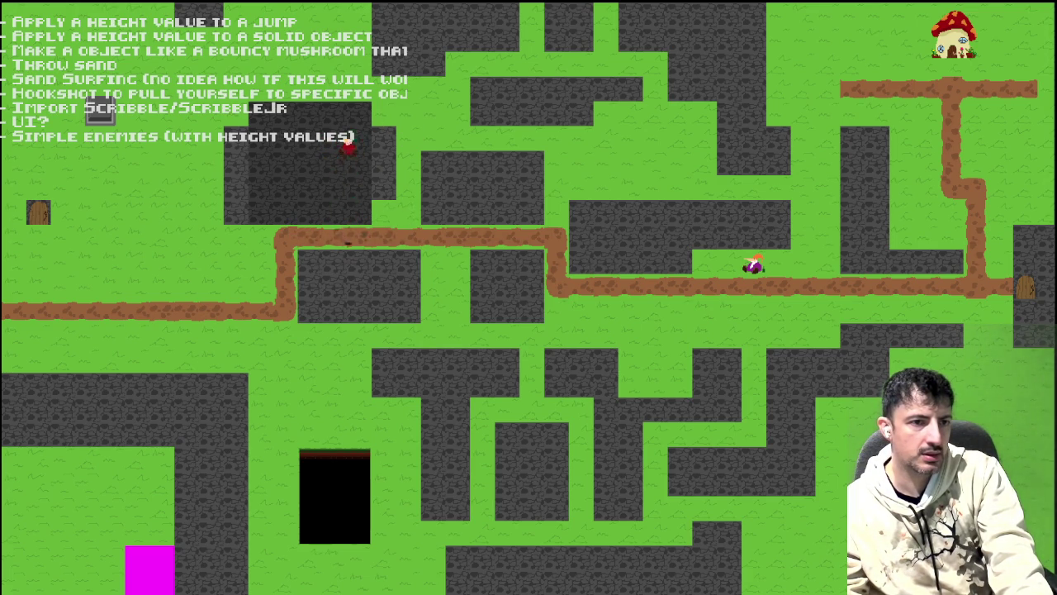
pyautogui.press('space')
pyautogui.press('Left')
pyautogui.press('Left')
pyautogui.press('Right')
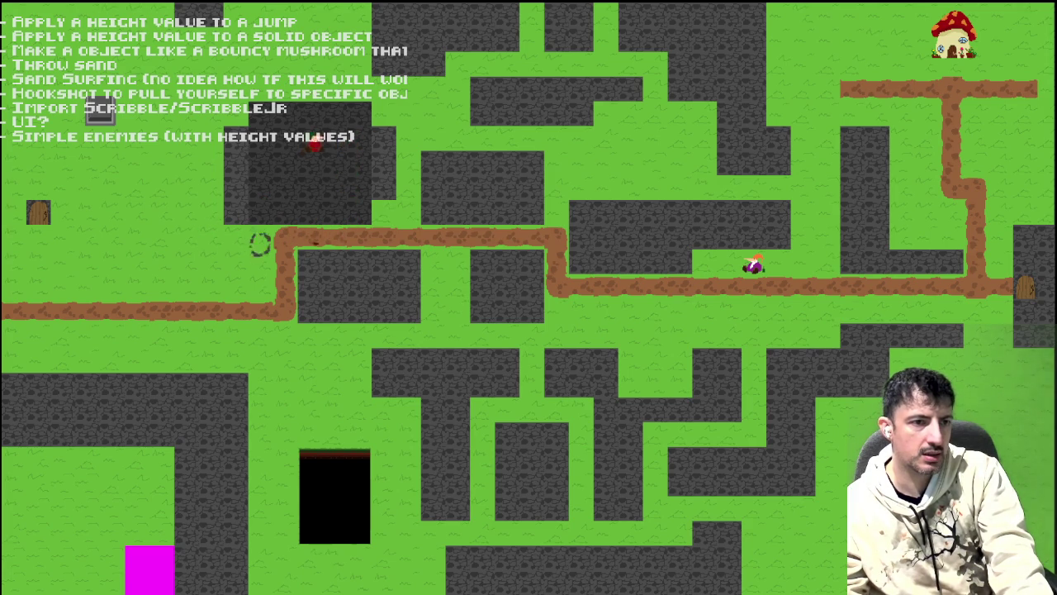
pyautogui.press('Left')
pyautogui.press('Right')
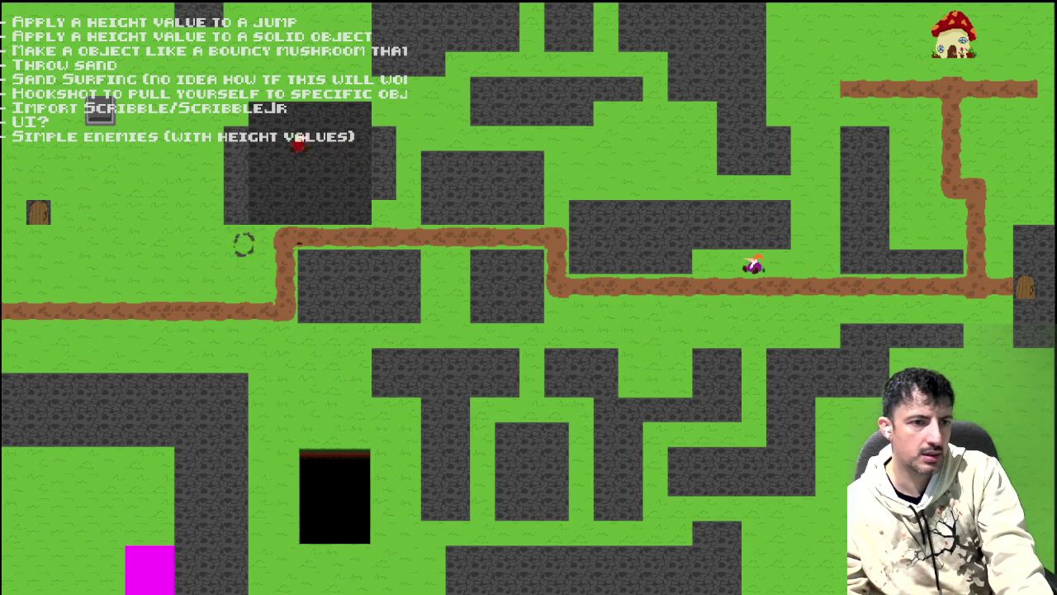
pyautogui.press('Left')
pyautogui.press('space')
pyautogui.press('Right')
# - Jump up toward the wall block, retrying until the player climbs onto it
pyautogui.press('Left')
pyautogui.press('space')
pyautogui.press('Down')
pyautogui.press('Right')
pyautogui.press('space')
pyautogui.press('Right')
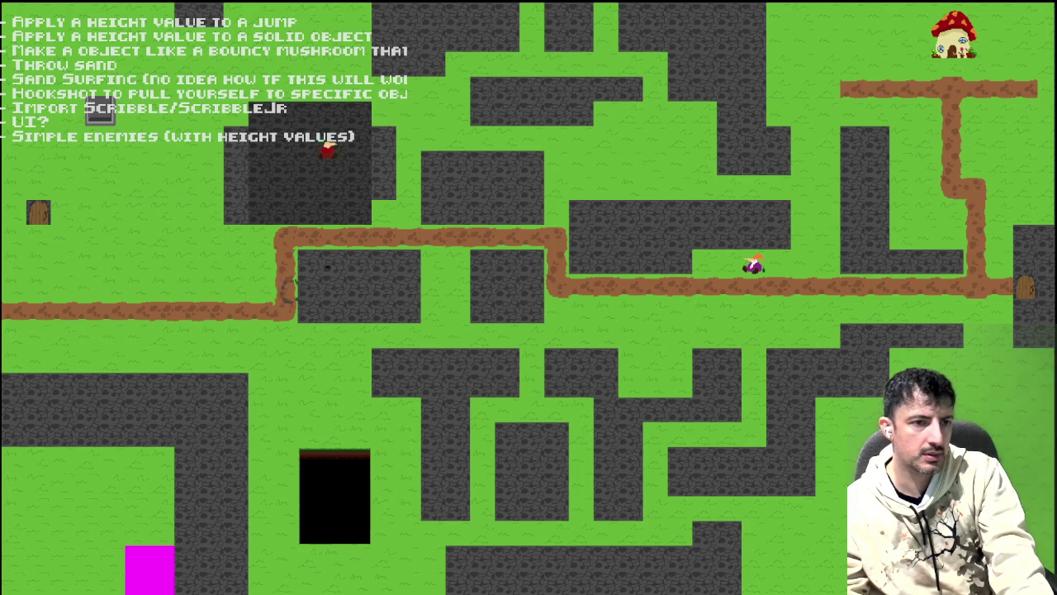
pyautogui.press('Left')
pyautogui.press('Right')
pyautogui.press('space')
pyautogui.press('Left')
pyautogui.press('Right')
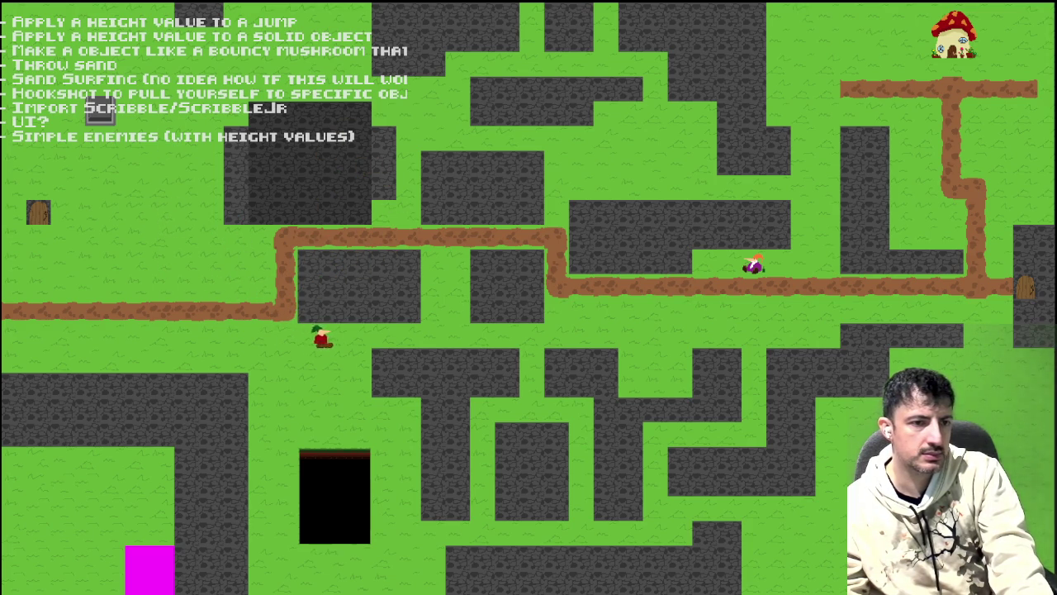
pyautogui.press('space')
# - Jump across the wall blocks, fall off, and jump again near the map's left edge
pyautogui.press('Left')
pyautogui.press('space')
pyautogui.press('Right')
pyautogui.press('Left')
pyautogui.press('space')
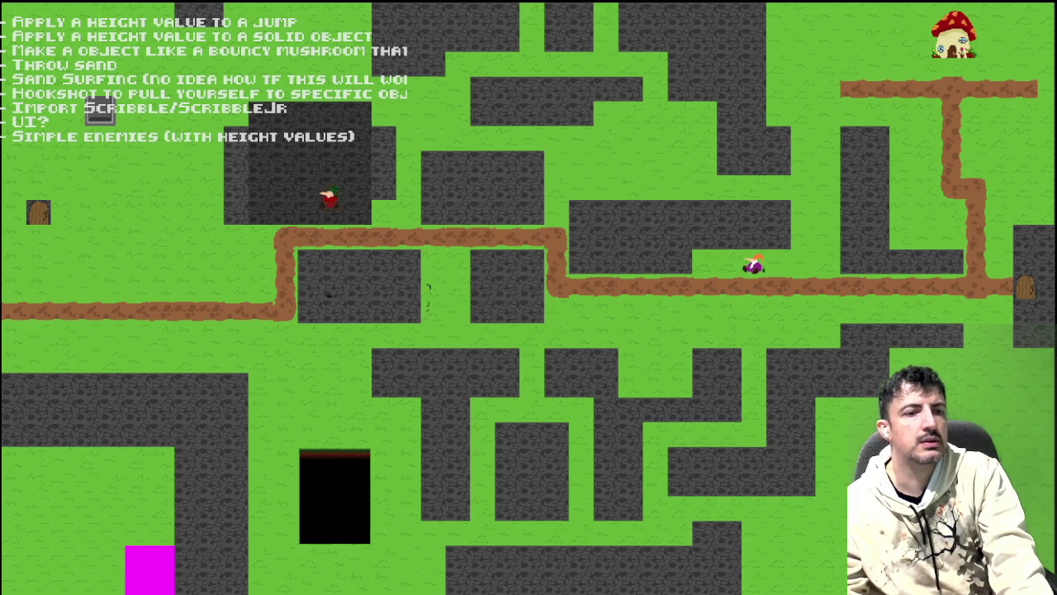
pyautogui.press('Right')
pyautogui.press('space')
pyautogui.press('Left')
pyautogui.press('Left')
pyautogui.press('space')
pyautogui.press('Right')
pyautogui.press('Left')
pyautogui.press('space')
pyautogui.press('Right')
pyautogui.press('Right')
pyautogui.press('Left')
pyautogui.press('space')
pyautogui.press('Right')
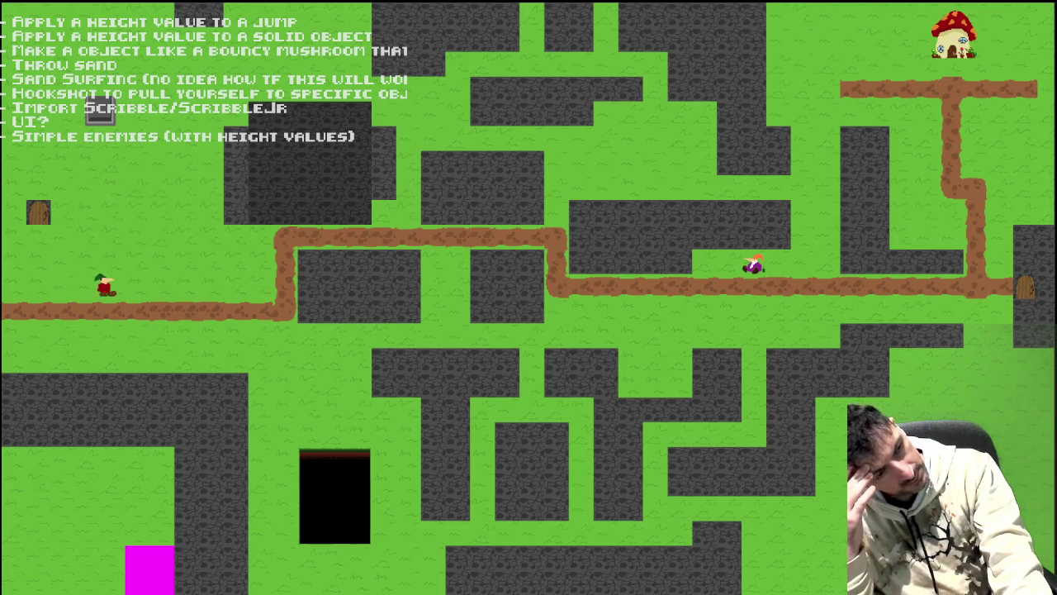
# - Dash the player right and left leaving afterimages, then walk down below the path
pyautogui.press('Right')
pyautogui.press('space')
pyautogui.press('Left')
pyautogui.press('Right')
pyautogui.press('Right')
pyautogui.press('Left')
pyautogui.press('space')
pyautogui.press('Right')
pyautogui.press('space')
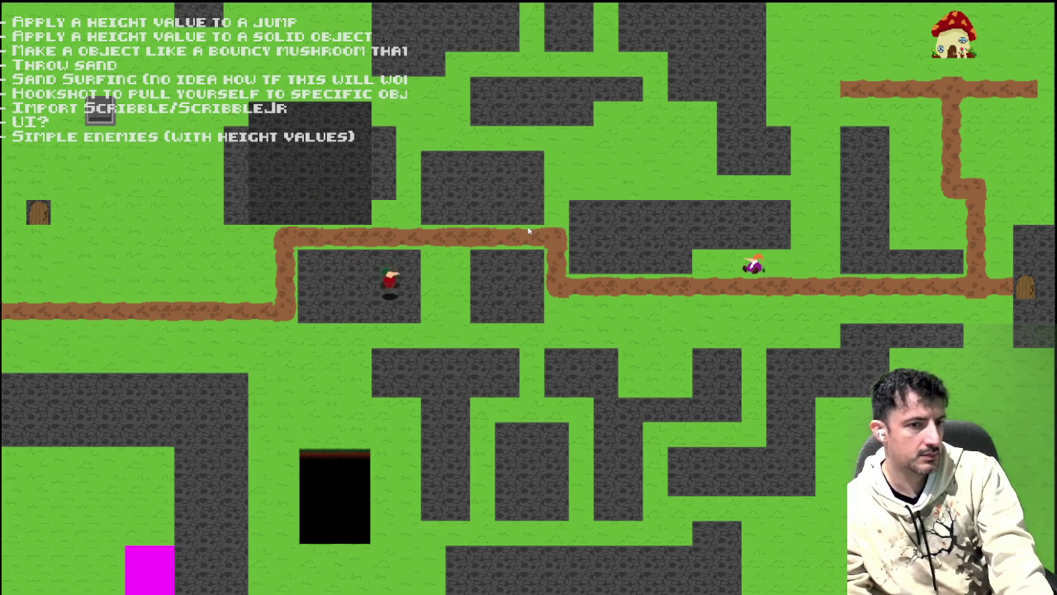
pyautogui.press('Left')
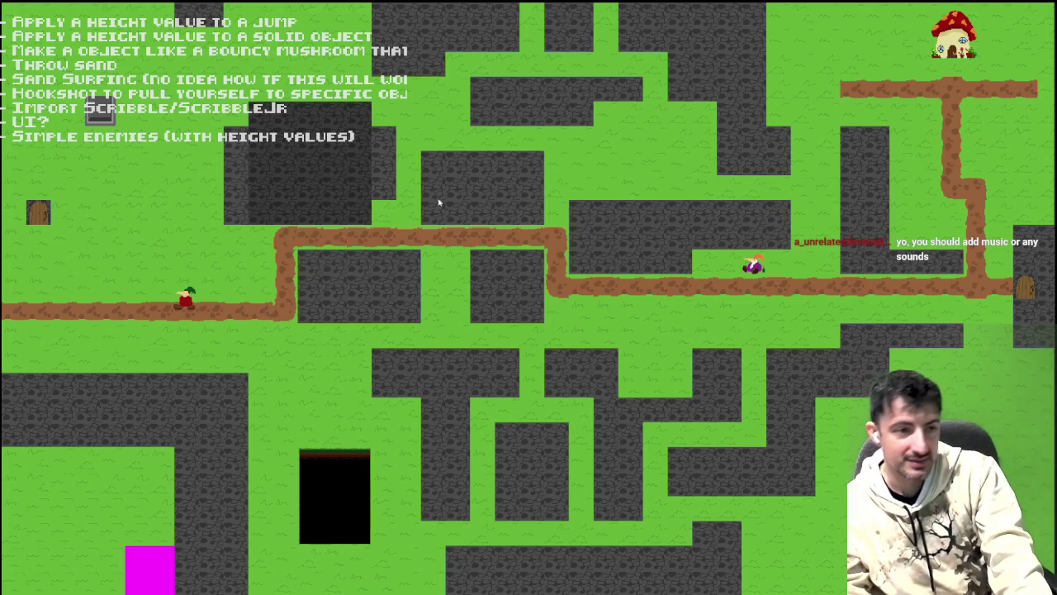
pyautogui.press('Down')
pyautogui.press('Right')
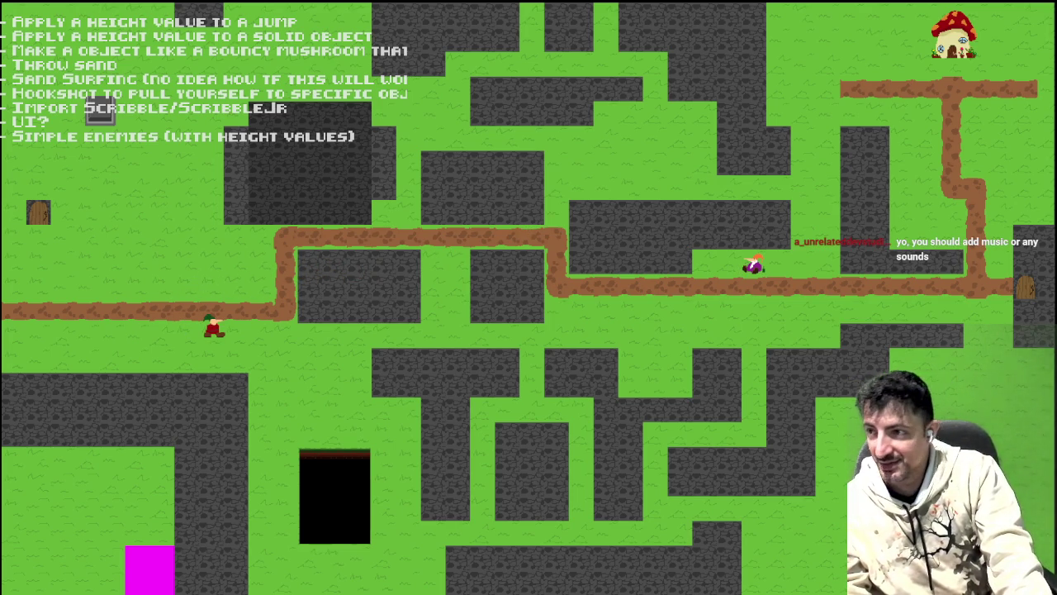
pyautogui.hotkey('alt', 'Tab')
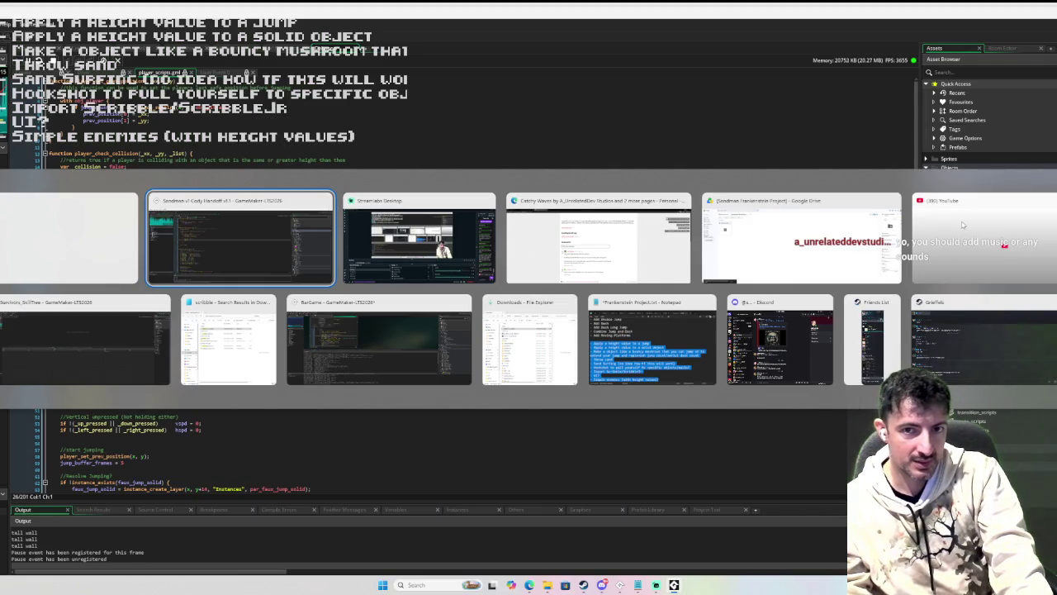
# - Look at the itch.io game page comments in Chrome, then go back to the GameMaker code
pyautogui.click(598, 240)
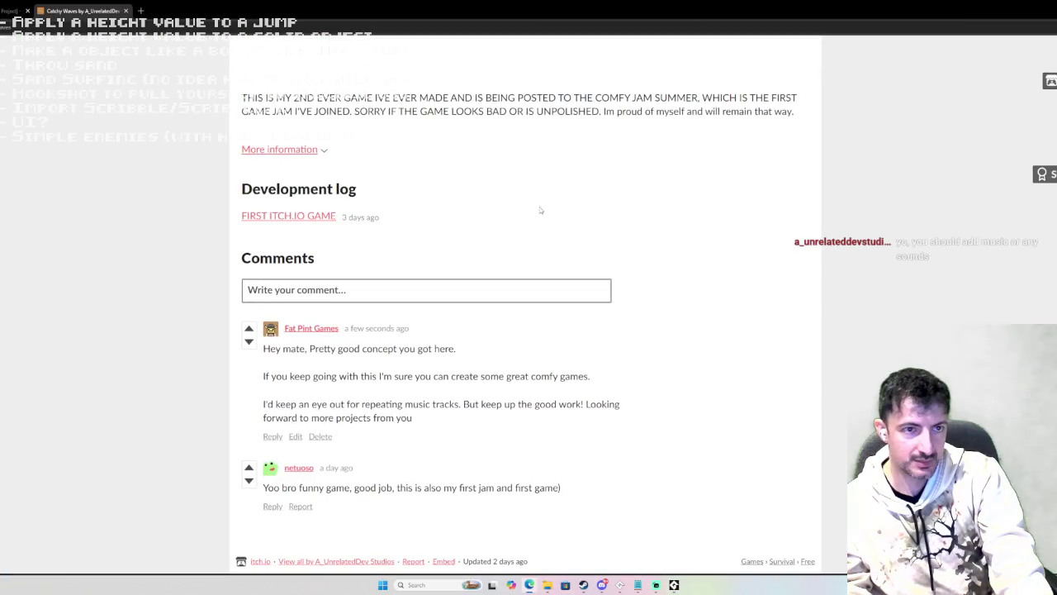
pyautogui.hotkey('alt', 'Tab')
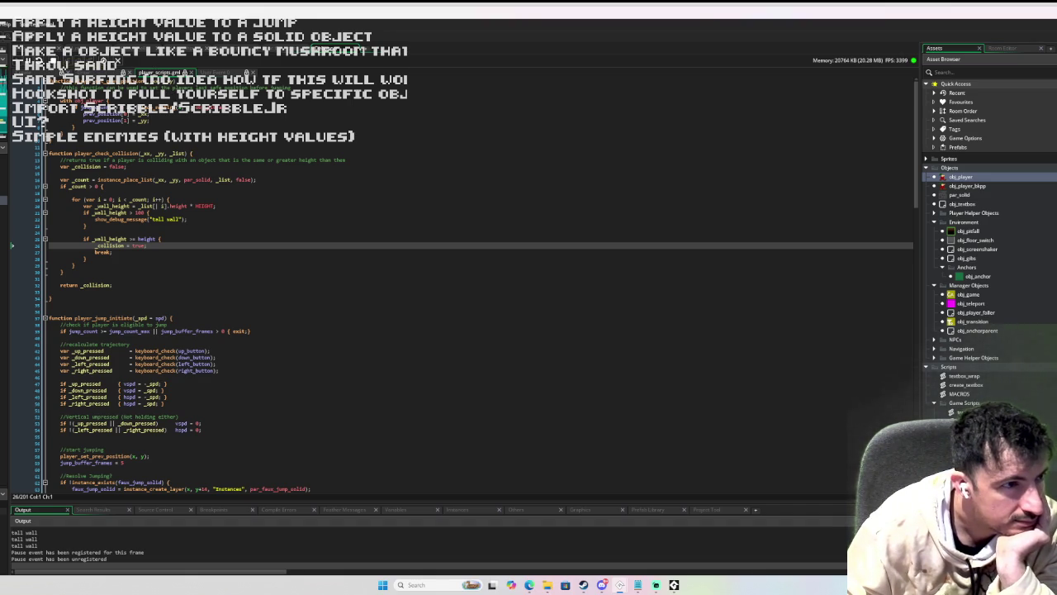
# - Bring the running game forward and test walking left, right and jumping along the upper path
pyautogui.click(74, 134)
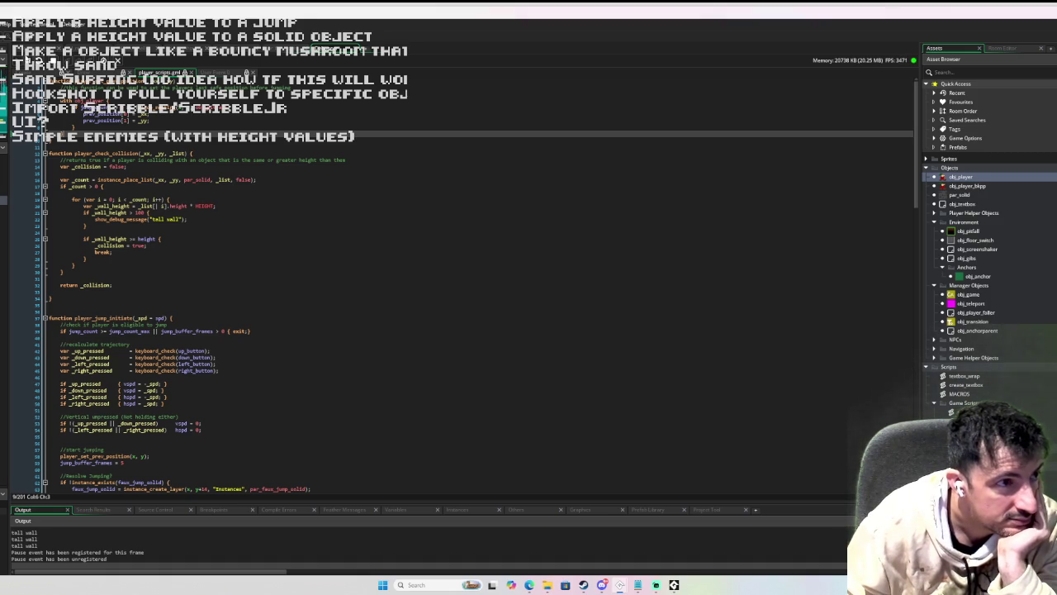
pyautogui.click(673, 584)
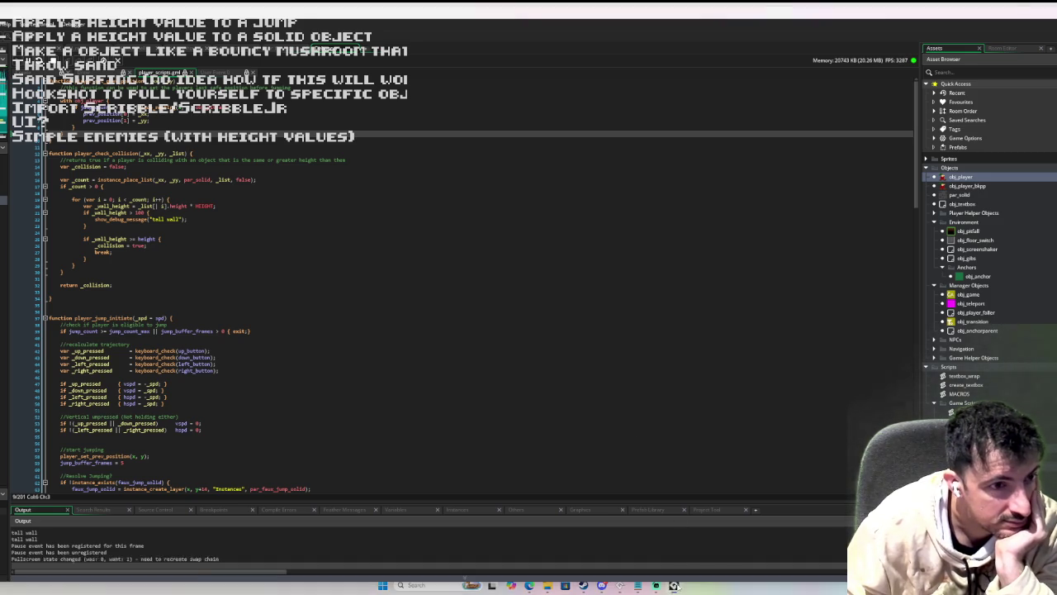
pyautogui.press('a')
pyautogui.press('d')
pyautogui.press('space')
pyautogui.press('d')
pyautogui.press('a')
pyautogui.press('space')
pyautogui.press('a')
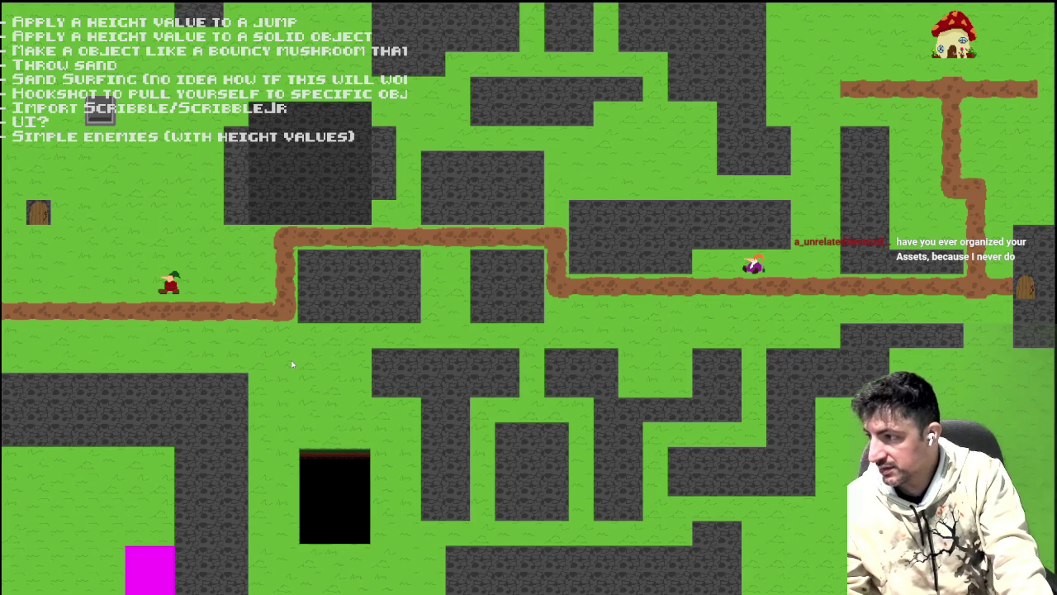
pyautogui.press('d')
pyautogui.press('space')
pyautogui.press('a')
pyautogui.press('d')
pyautogui.press('a')
pyautogui.press('d')
pyautogui.press('space')
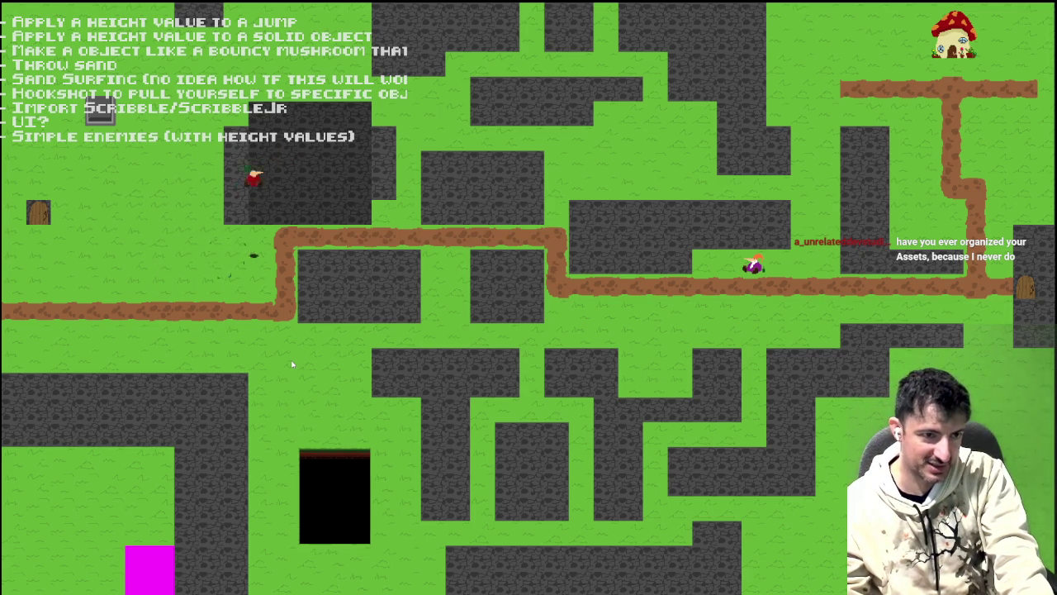
pyautogui.press('space')
pyautogui.press('a')
pyautogui.press('d')
pyautogui.press('space')
pyautogui.press('a')
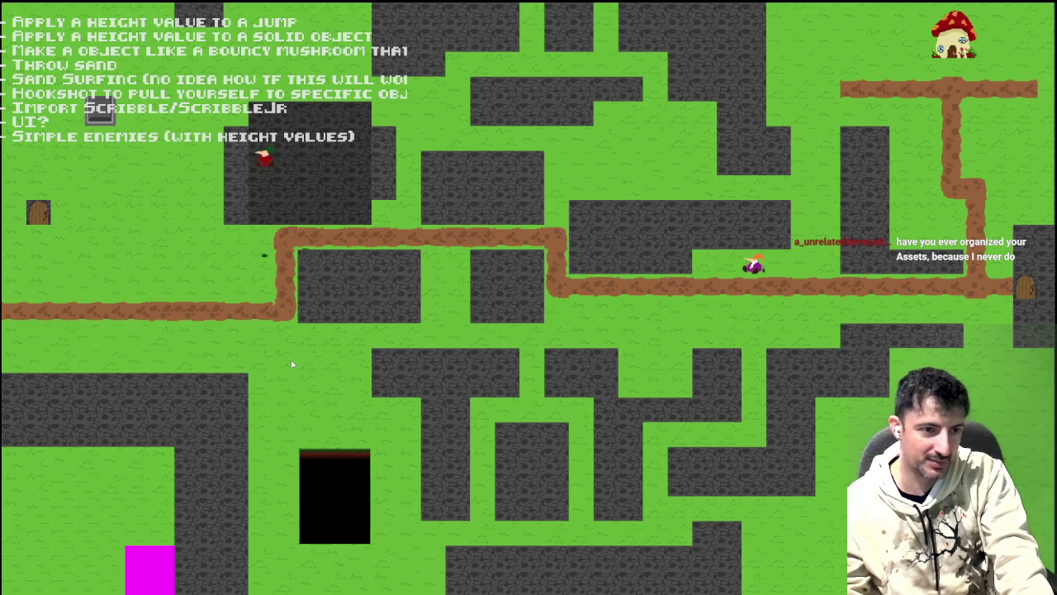
pyautogui.press('d')
pyautogui.press('space')
pyautogui.press('a')
# - Jump the player repeatedly onto the dark wall blocks, then quit the game with Escape
pyautogui.press('d')
pyautogui.press('a')
pyautogui.press('d')
pyautogui.press('a')
pyautogui.press('space')
pyautogui.press('d')
pyautogui.press('space')
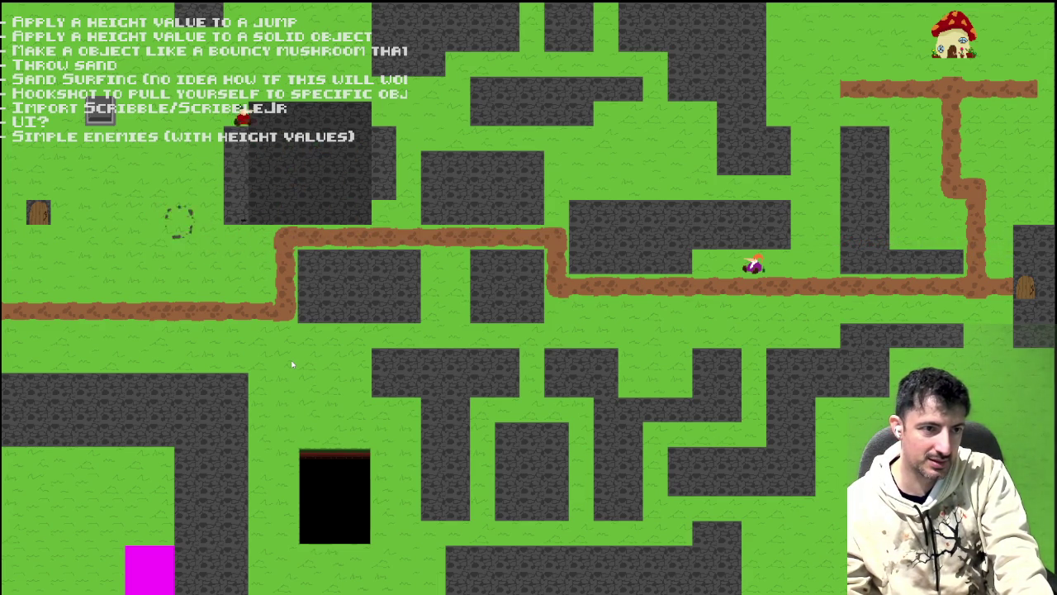
pyautogui.press('a')
pyautogui.press('d')
pyautogui.press('space')
pyautogui.press('a')
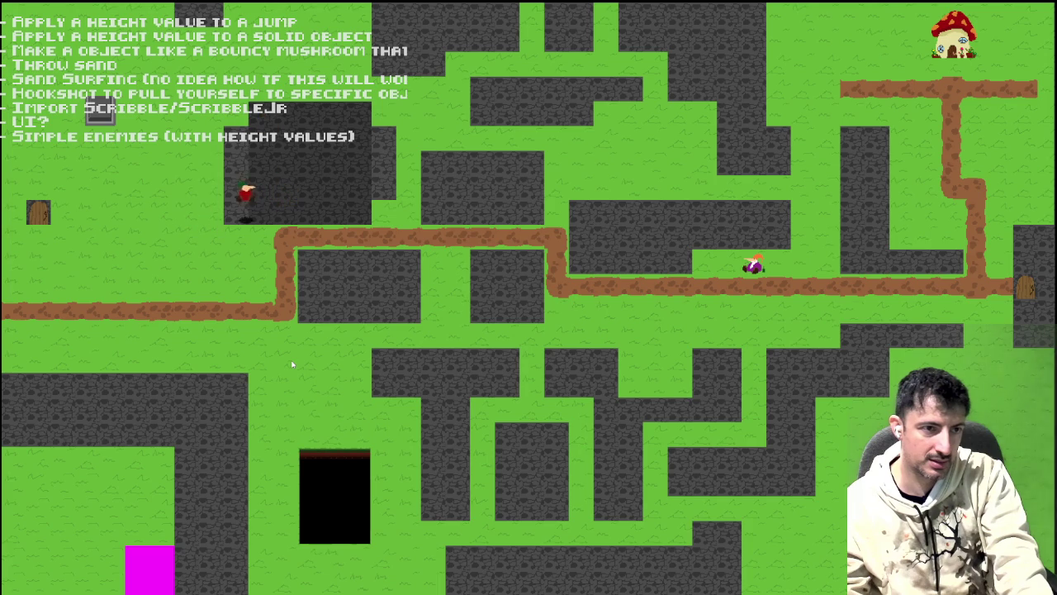
pyautogui.press('d')
pyautogui.press('space')
pyautogui.press('a')
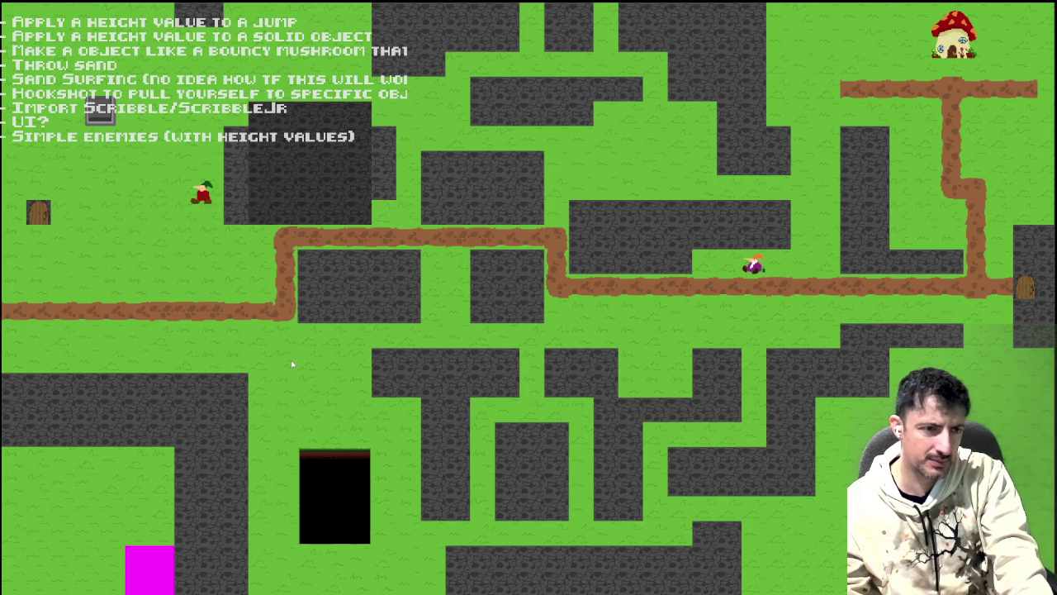
pyautogui.press('d')
pyautogui.press('space')
pyautogui.press('a')
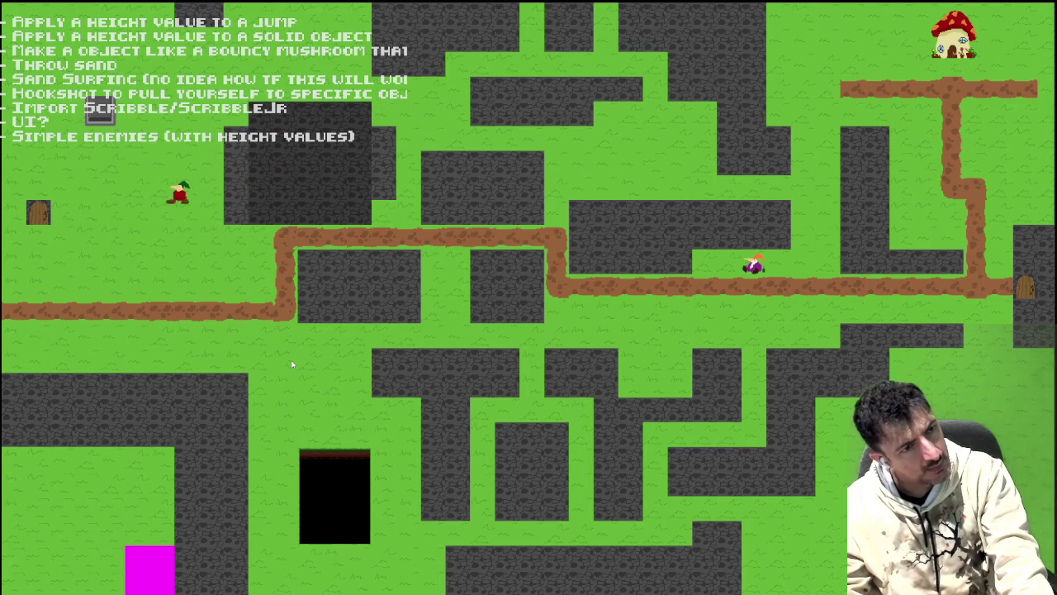
pyautogui.press('d')
pyautogui.press('space')
pyautogui.press('a')
pyautogui.press('a')
pyautogui.press('space')
pyautogui.press('d')
pyautogui.press('d')
pyautogui.press('a')
pyautogui.press('space')
pyautogui.press('d')
pyautogui.press('a')
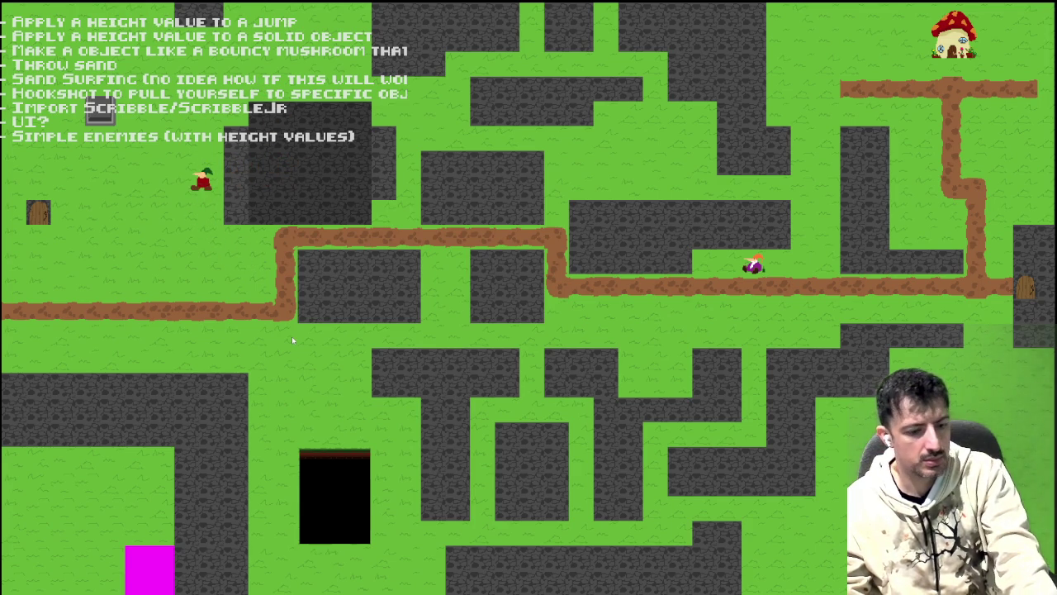
pyautogui.press('Escape')
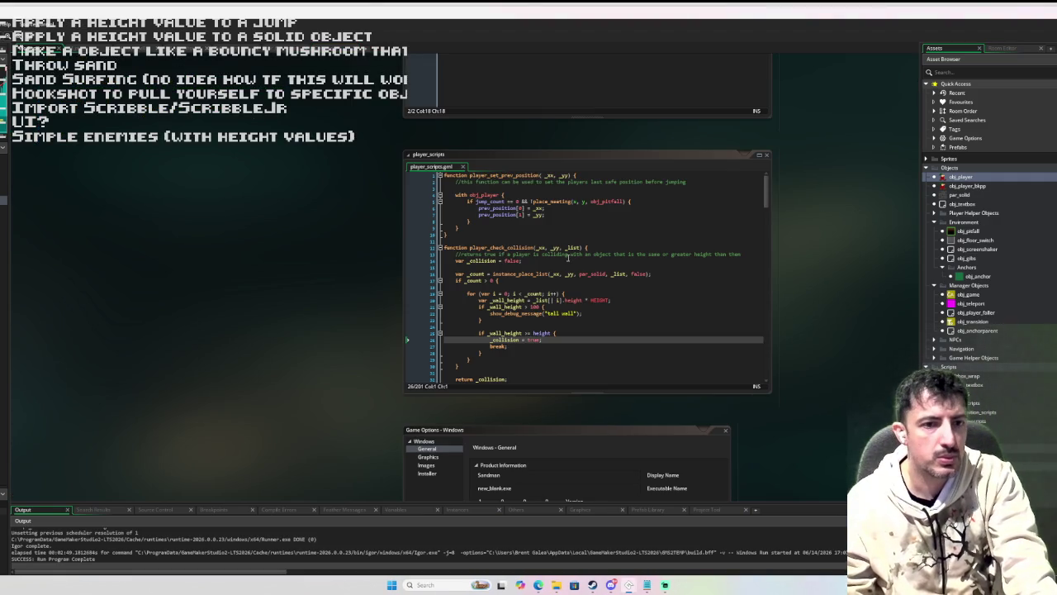
# - Open obj_player and bring up the User Event 0 - Move State code
pyautogui.doubleClick(984, 178)
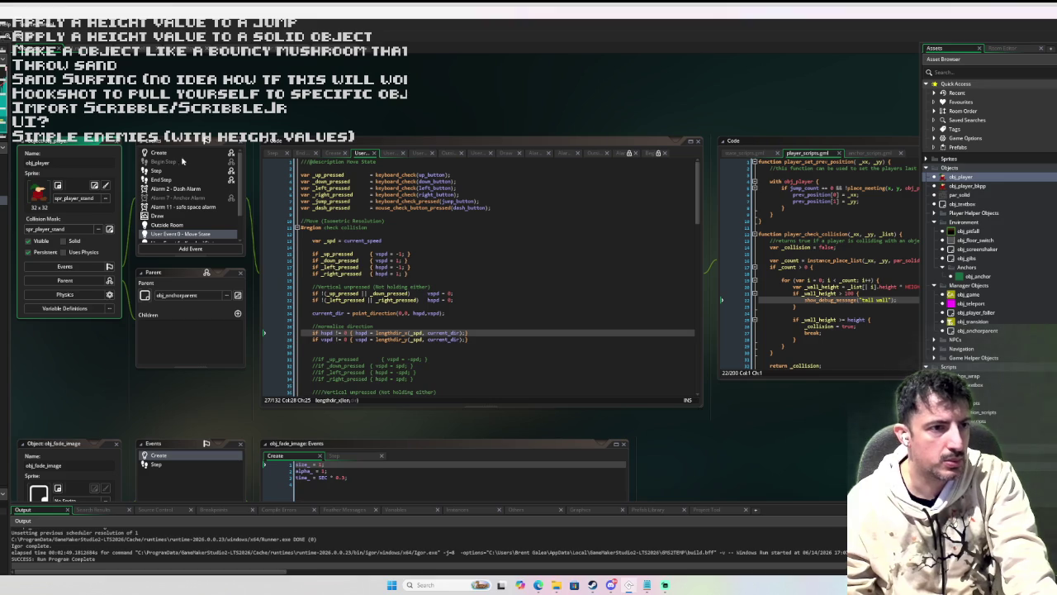
pyautogui.click(165, 153)
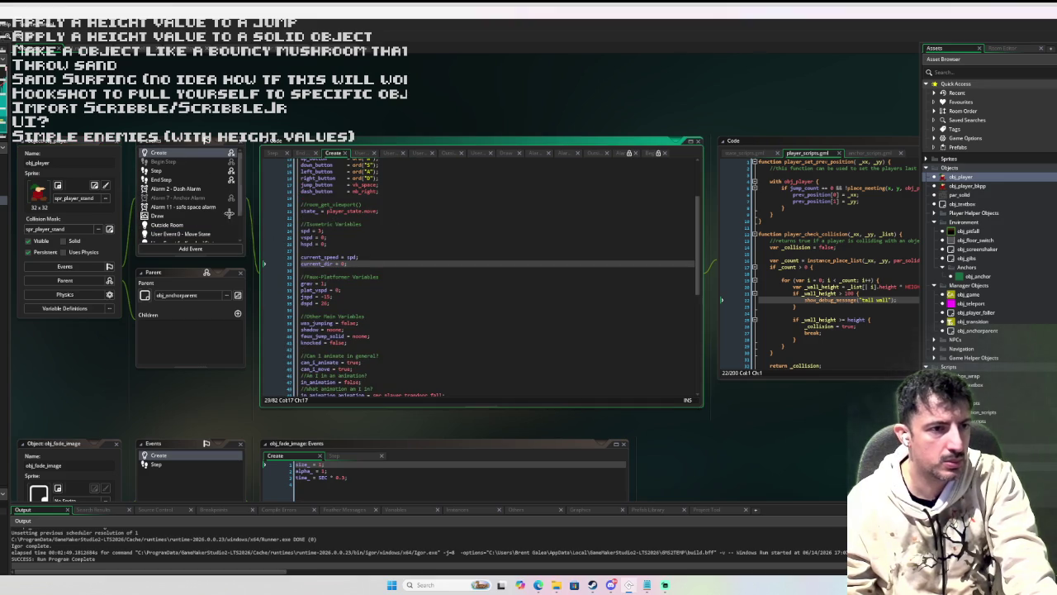
pyautogui.click(213, 234)
pyautogui.scroll(-5, 354, 248)
pyautogui.scroll(-5, 355, 248)
# - Comment out line 67 'x += sign(hspd);' with // and run the game with F5
pyautogui.click(325, 267)
pyautogui.write('//          x += sign(hspd);')
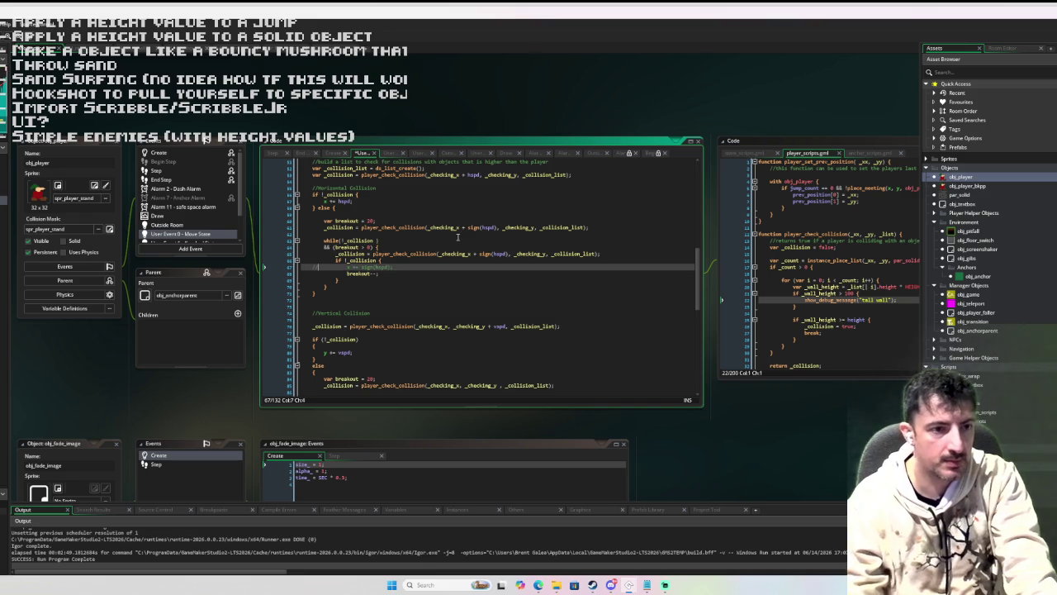
pyautogui.scroll(-4, 406, 198)
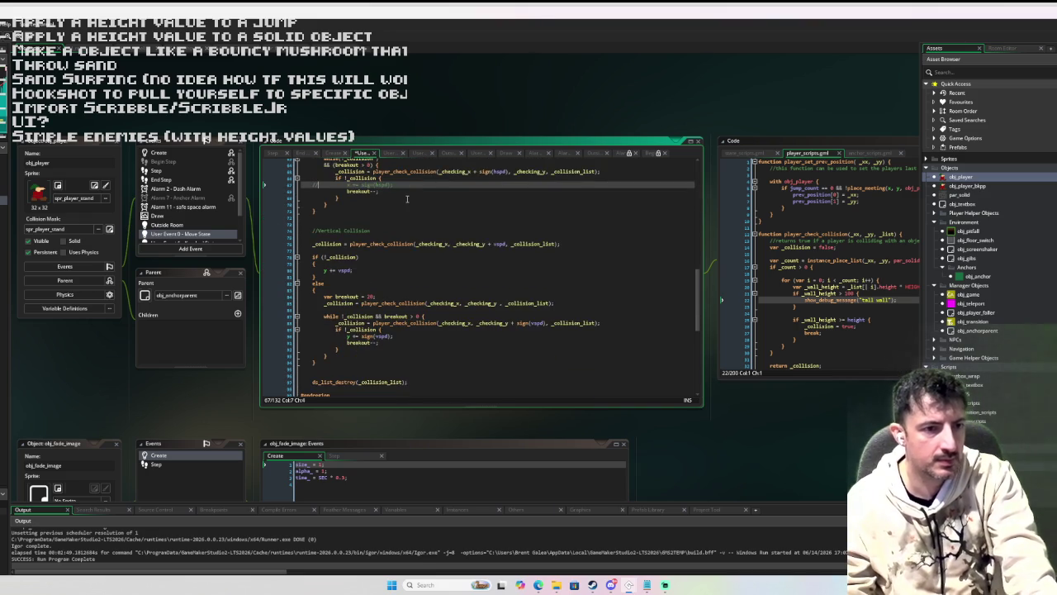
pyautogui.scroll(7, 415, 203)
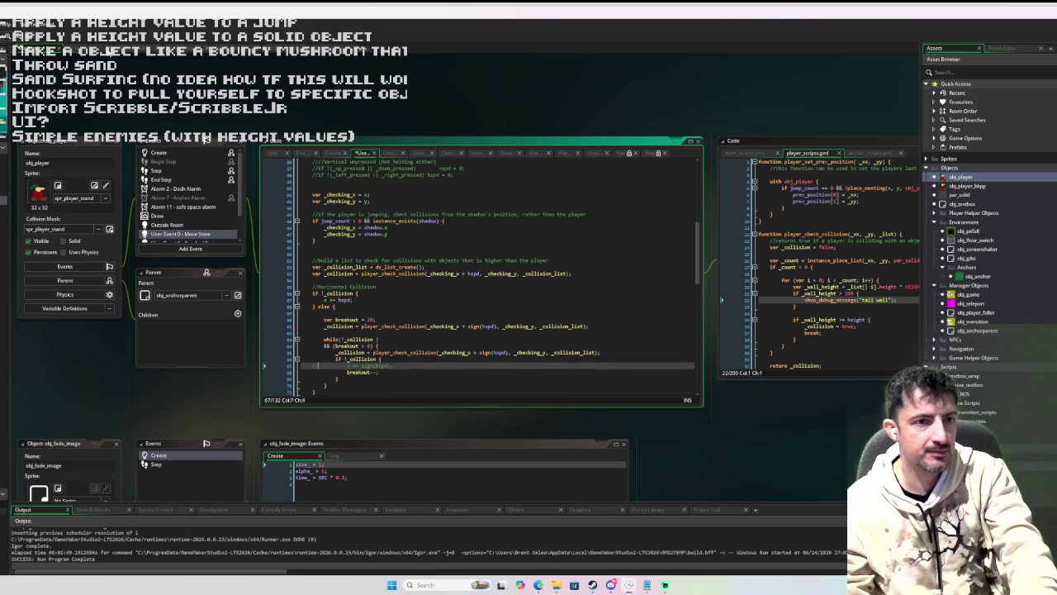
pyautogui.press('F5')
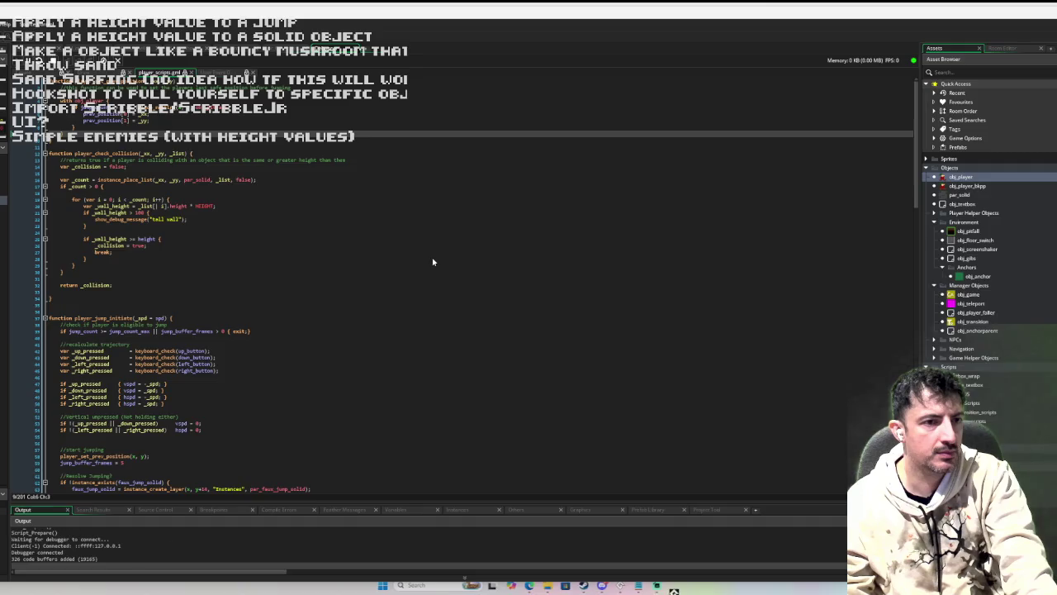
pyautogui.press('d')
pyautogui.press('a')
pyautogui.press('space')
pyautogui.press('a')
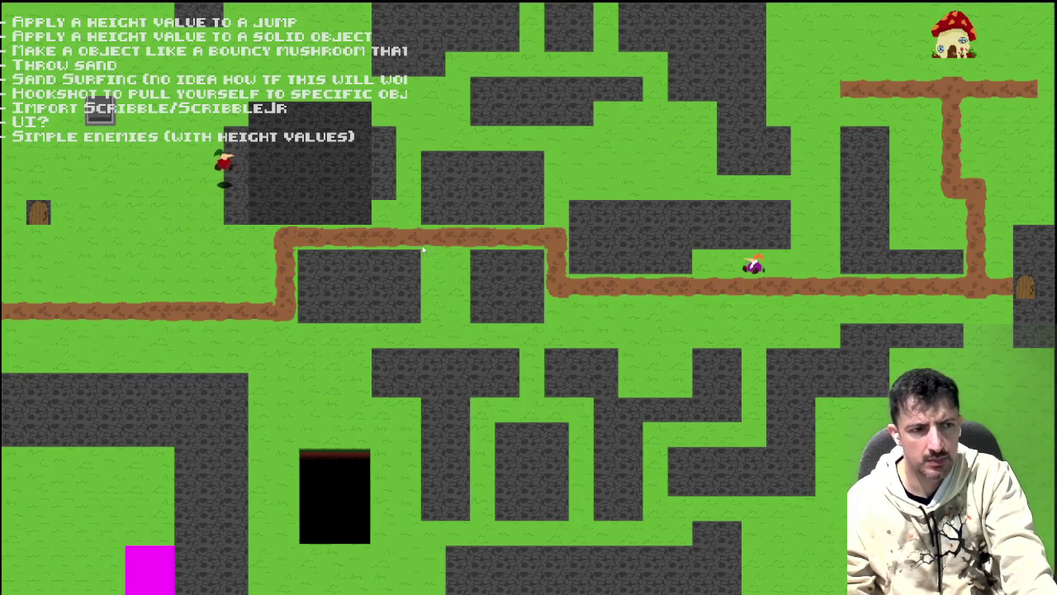
pyautogui.press('space')
pyautogui.press('a')
pyautogui.press('s')
pyautogui.press('d')
pyautogui.press('space')
pyautogui.press('a')
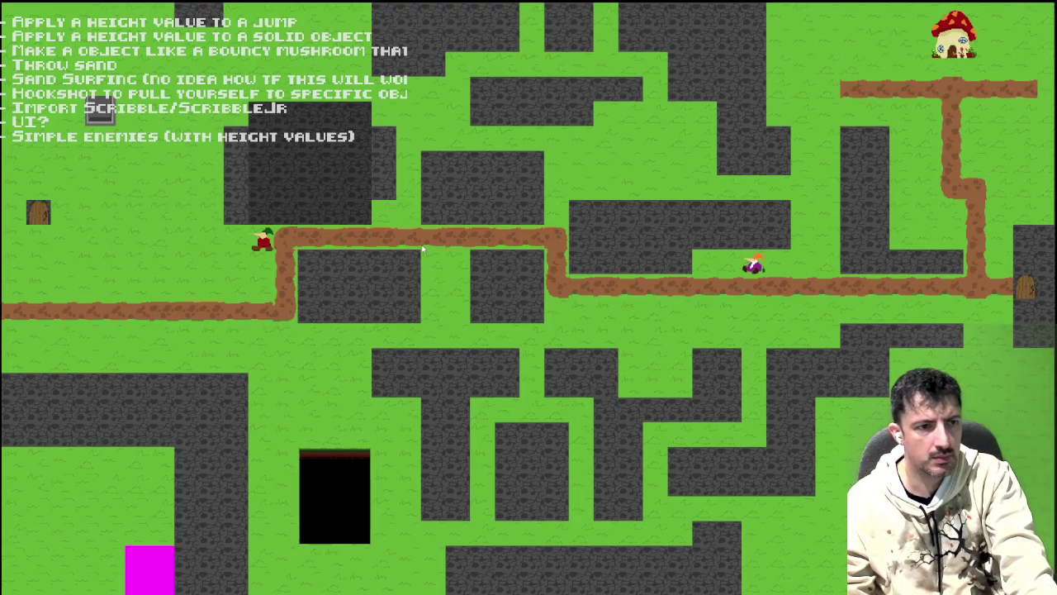
pyautogui.press('d')
pyautogui.press('space')
pyautogui.press('a')
pyautogui.press('d')
pyautogui.press('space')
pyautogui.press('a')
pyautogui.press('w')
pyautogui.press('d')
pyautogui.press('space')
pyautogui.press('a')
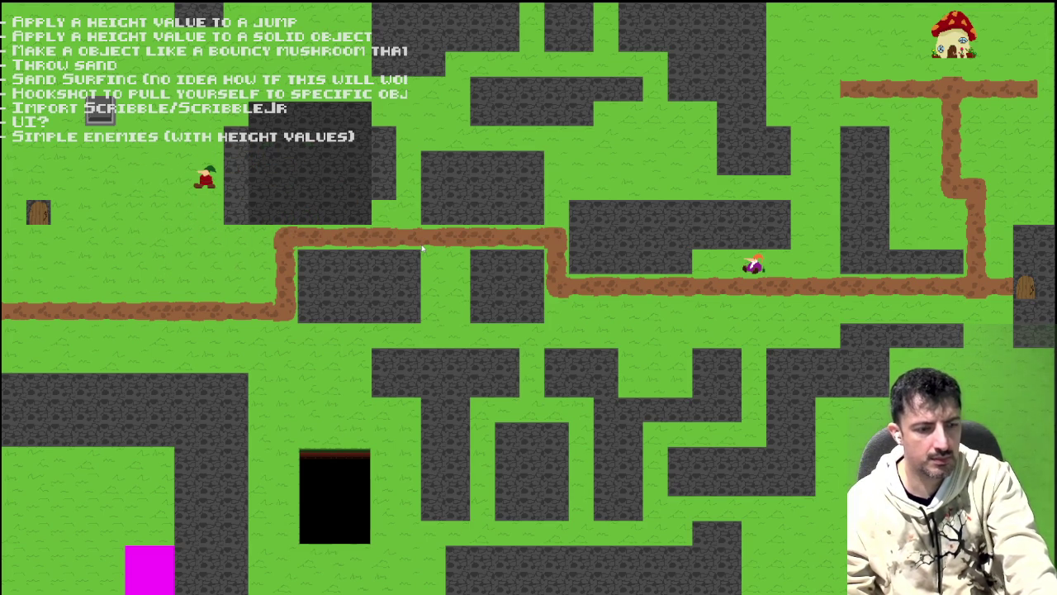
pyautogui.press('Escape')
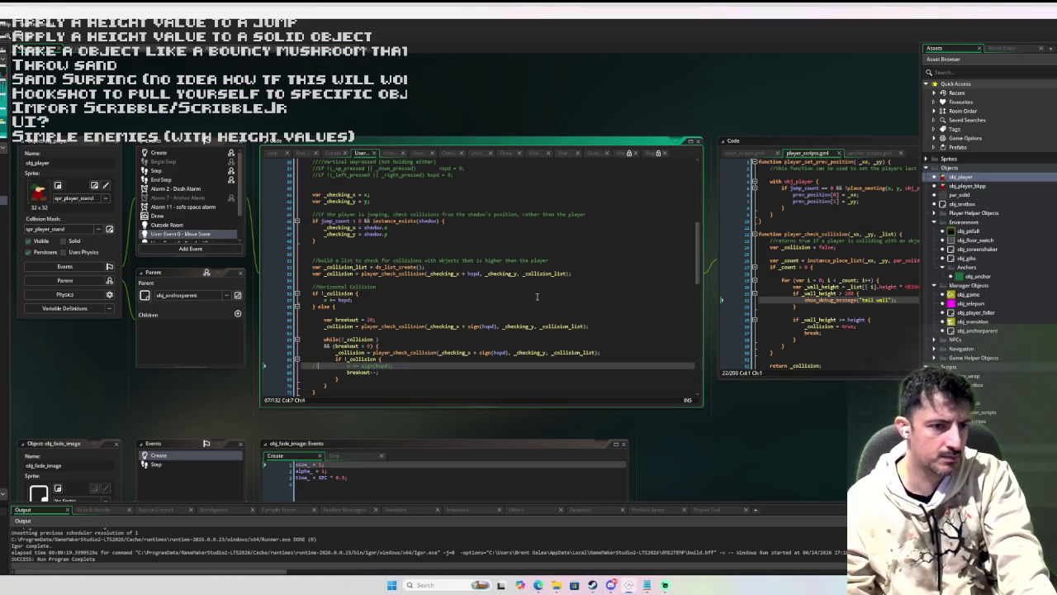
# - Uncomment the x += sign(hspd) line in the move-state collision loop
pyautogui.hotkey('ctrl', 'shift', 'k')
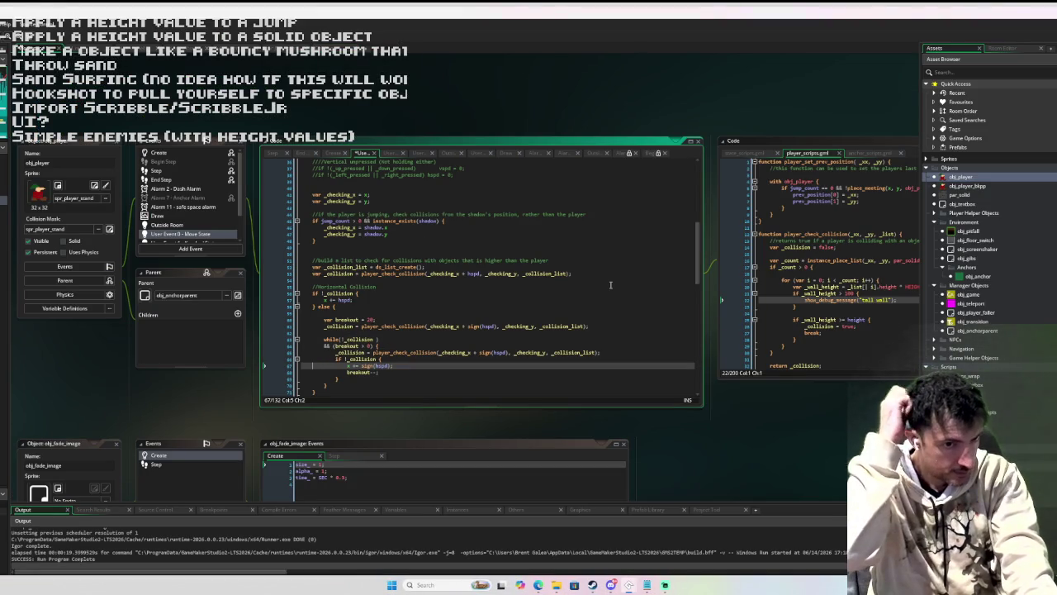
pyautogui.scroll(-8, 610, 285)
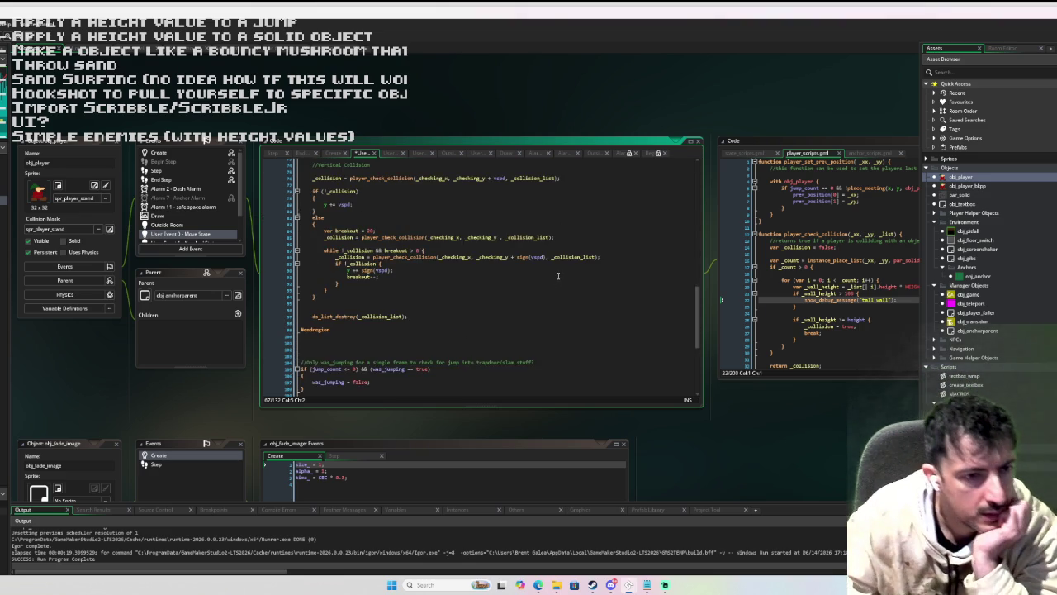
pyautogui.scroll(-5, 558, 276)
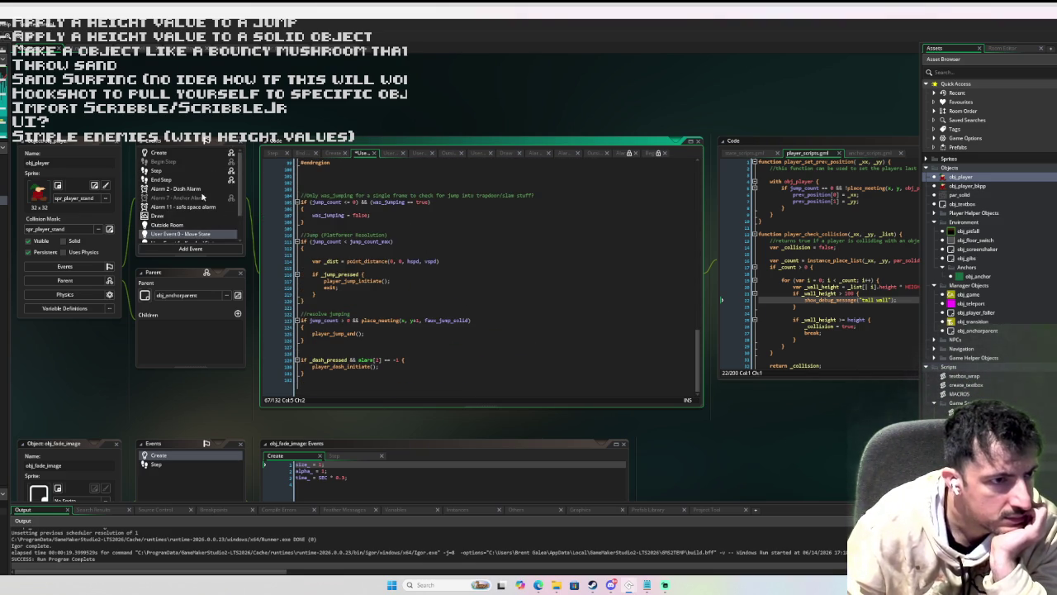
# - Comment out the Step event's Iso Resolution y += vspd and x += hspd lines, then debug-run with F6
pyautogui.click(186, 171)
pyautogui.scroll(3, 390, 231)
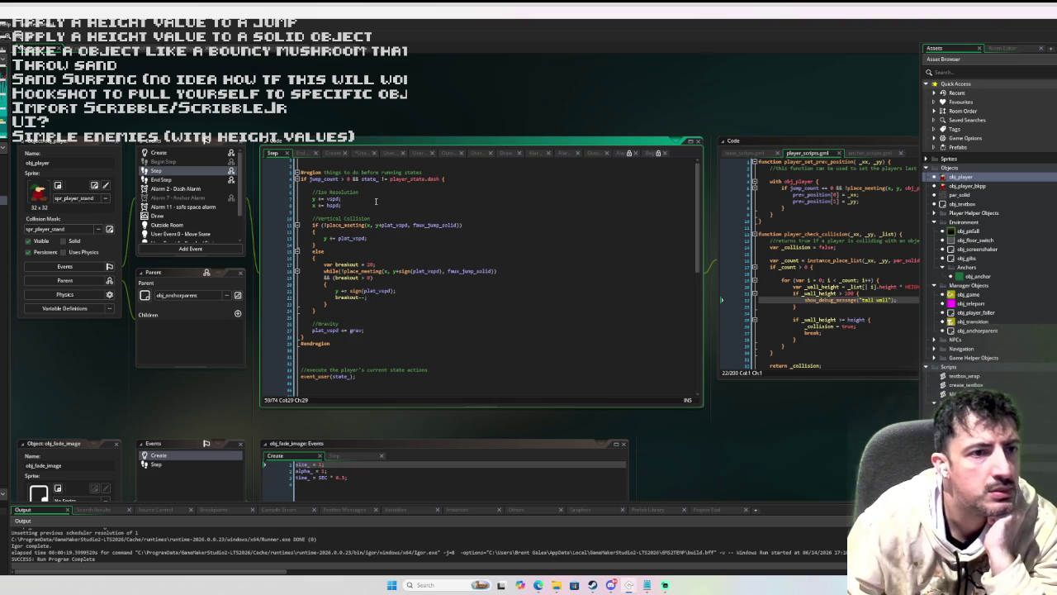
pyautogui.scroll(1, 345, 194)
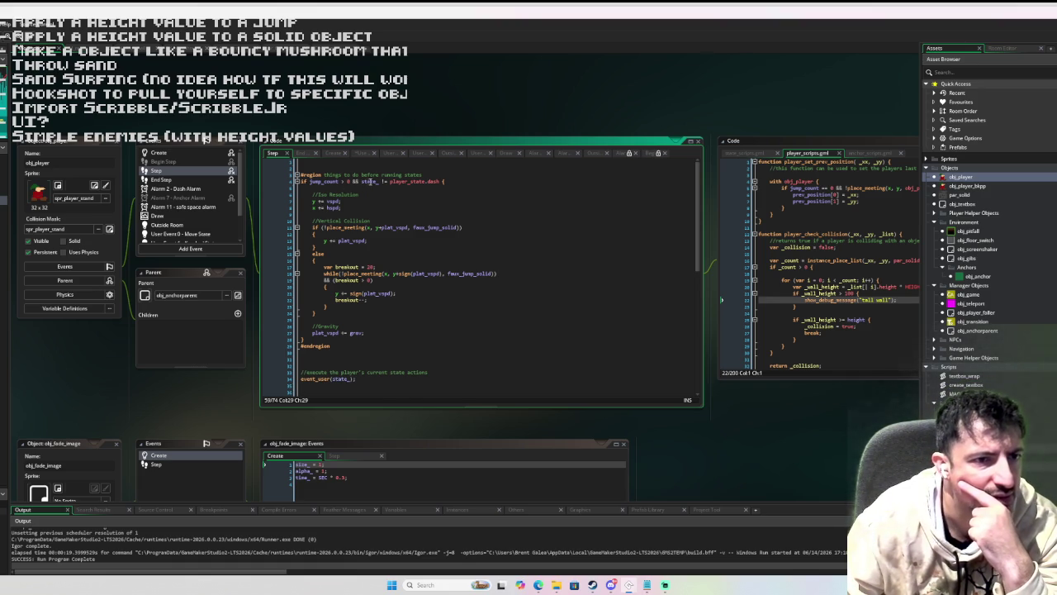
pyautogui.moveTo(394, 181)
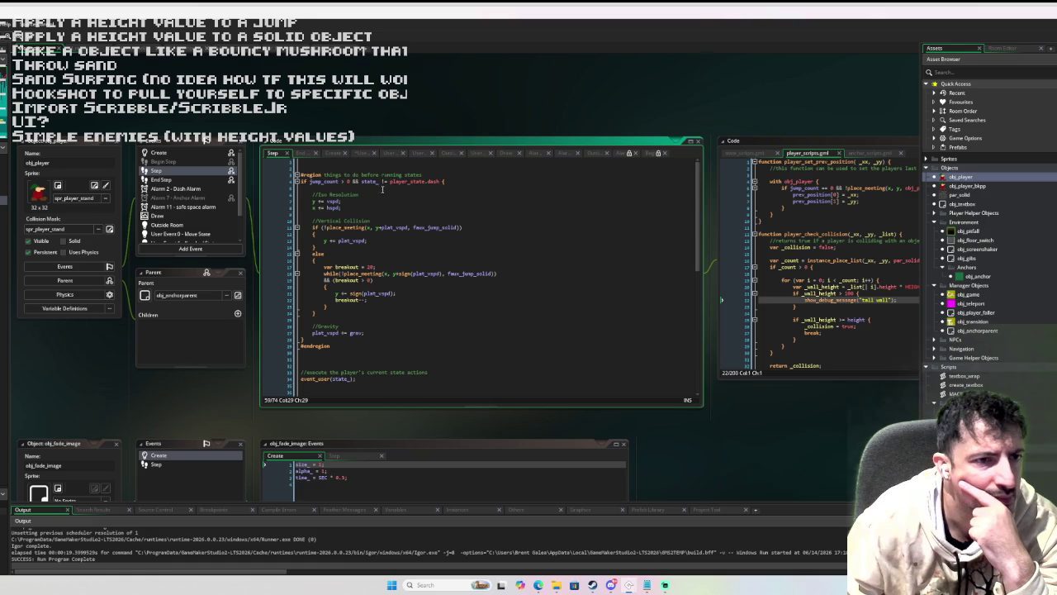
pyautogui.click(356, 207)
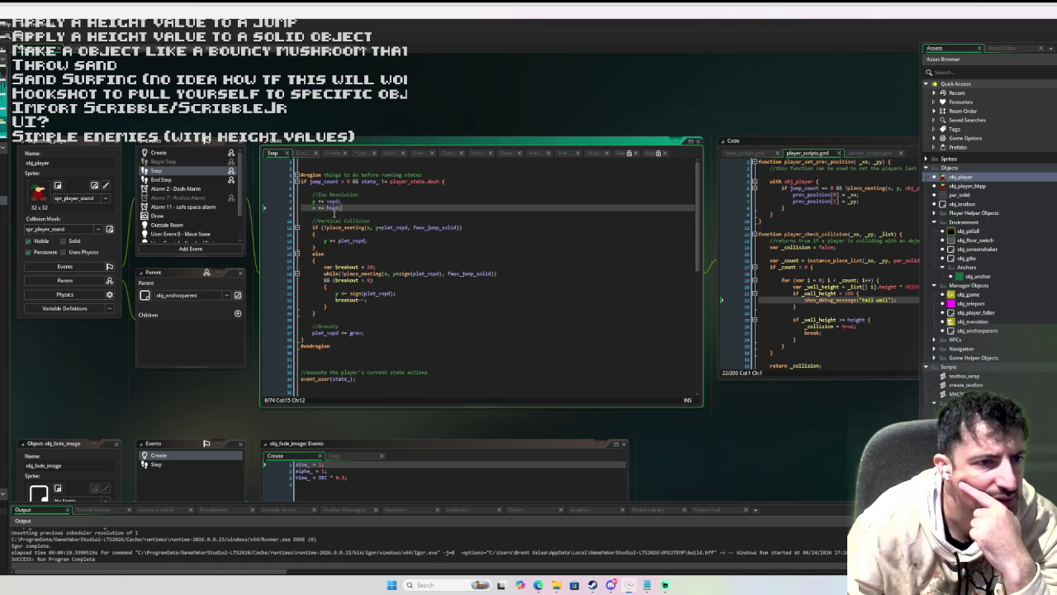
pyautogui.moveTo(339, 207); pyautogui.dragTo(312, 201)
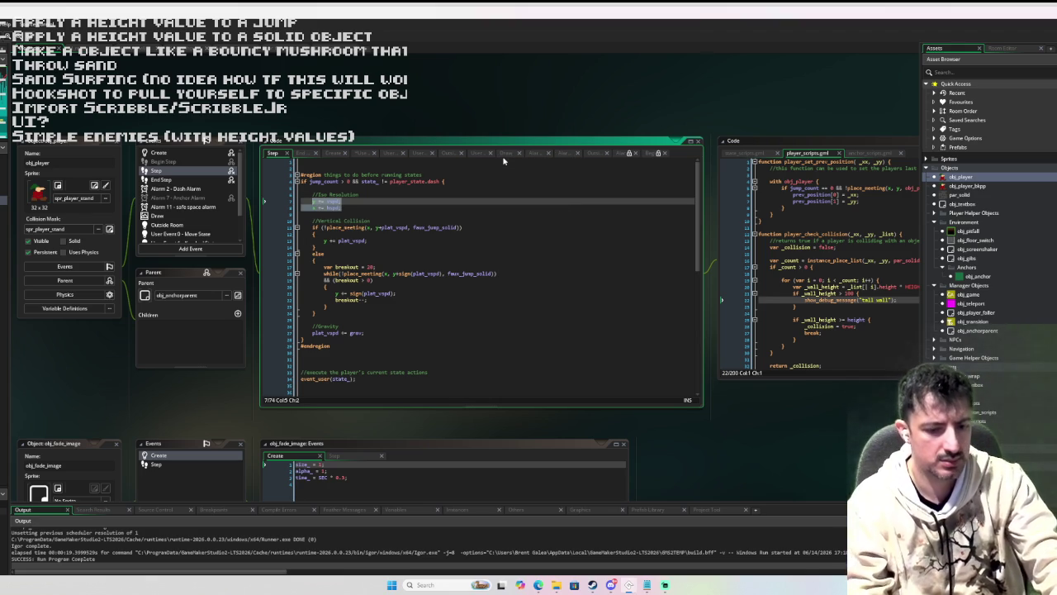
pyautogui.hotkey('ctrl', 'k')
pyautogui.click(360, 194)
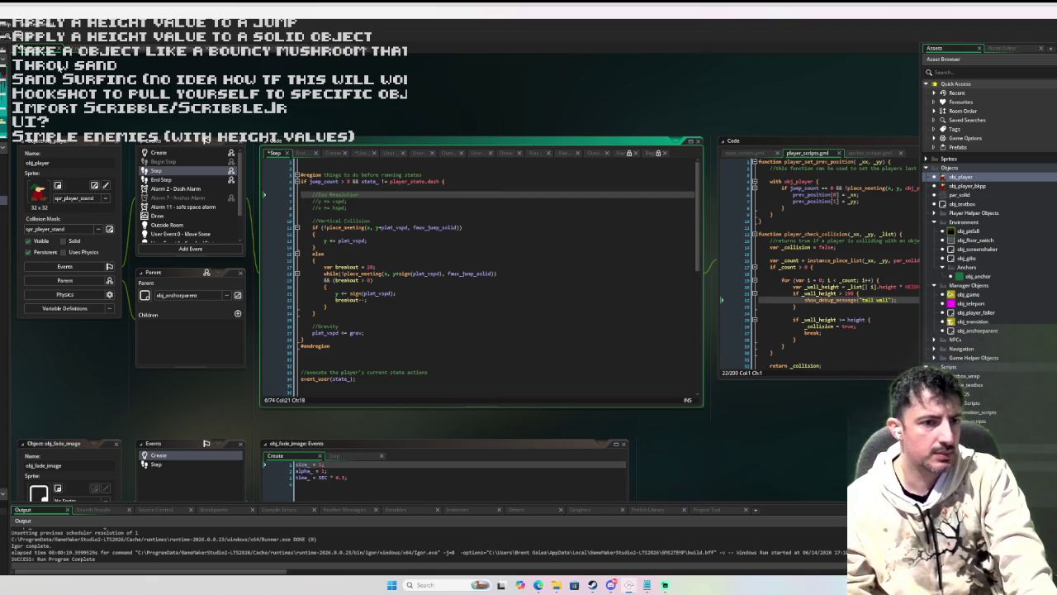
pyautogui.press('F6')
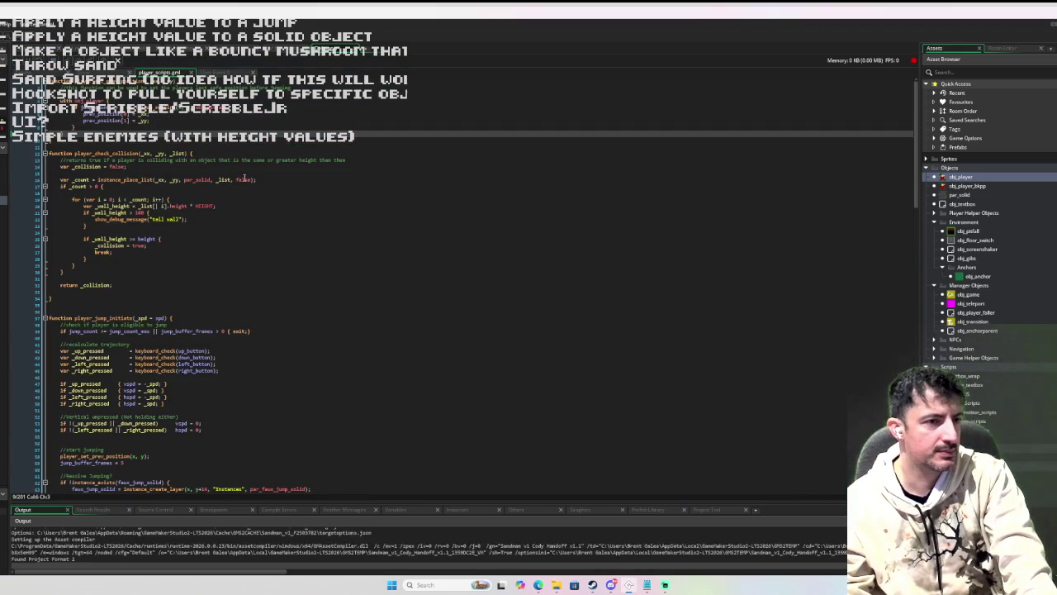
# - Walk the player near the wall and jump repeatedly on top of the dark block
pyautogui.press('Down')
pyautogui.press('Left')
pyautogui.press('Right')
pyautogui.press('Down')
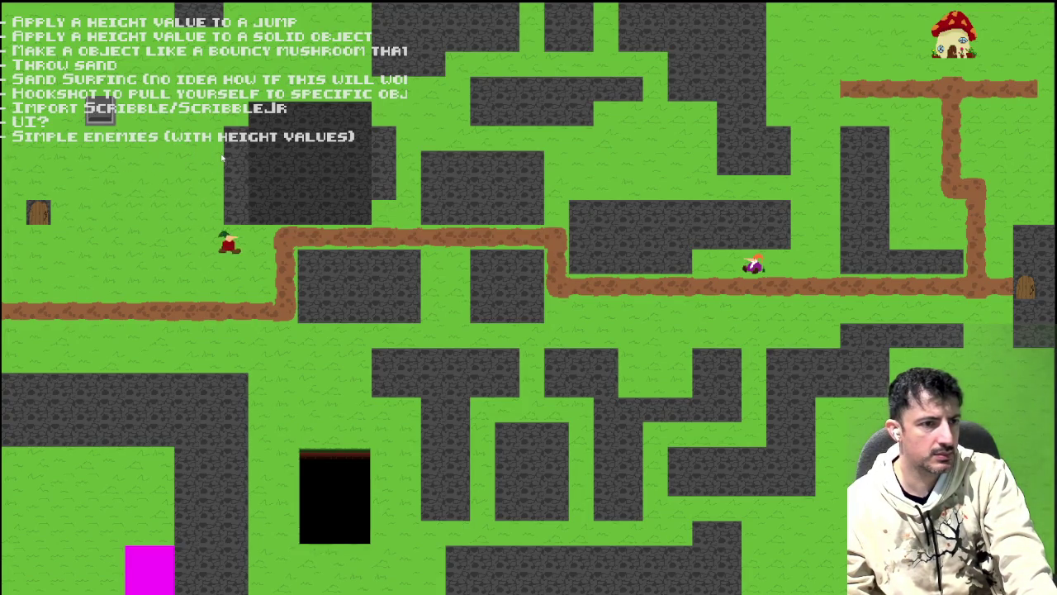
pyautogui.press('Left')
pyautogui.press('Up')
pyautogui.press('Right')
pyautogui.press('space')
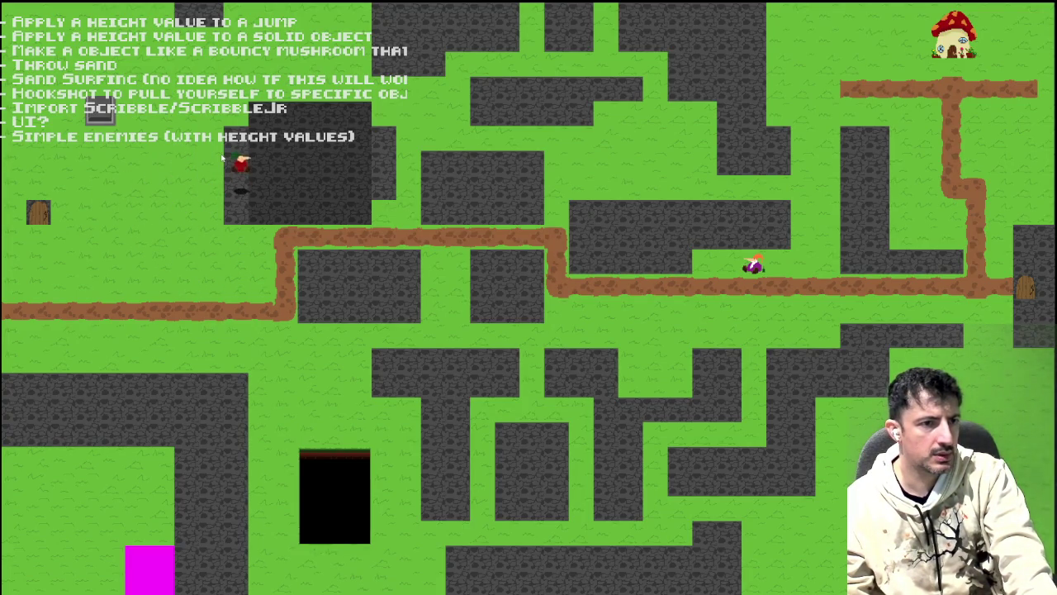
pyautogui.press('space')
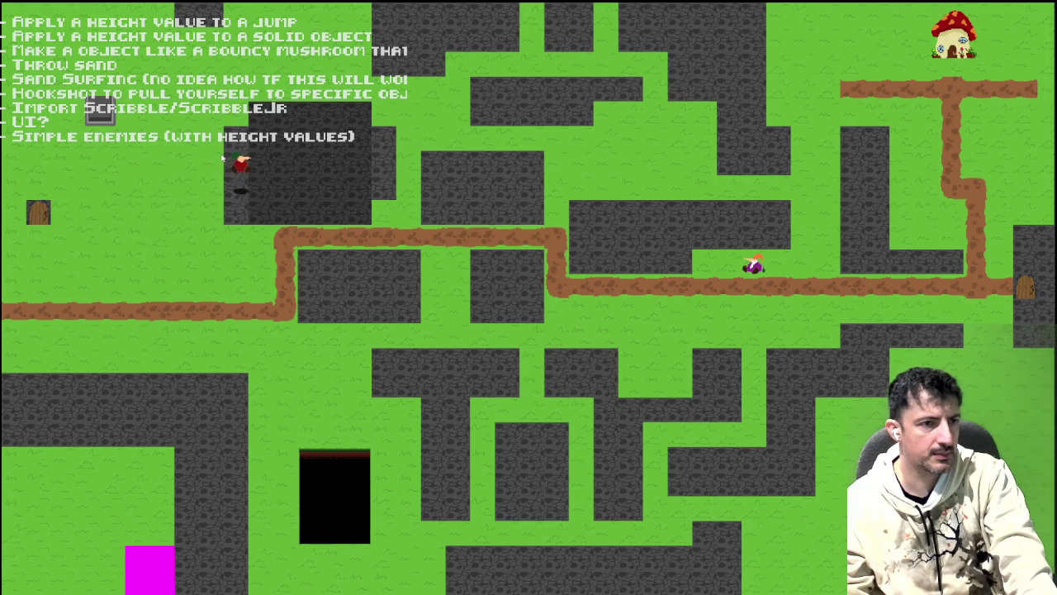
pyautogui.press('space')
pyautogui.press('space')
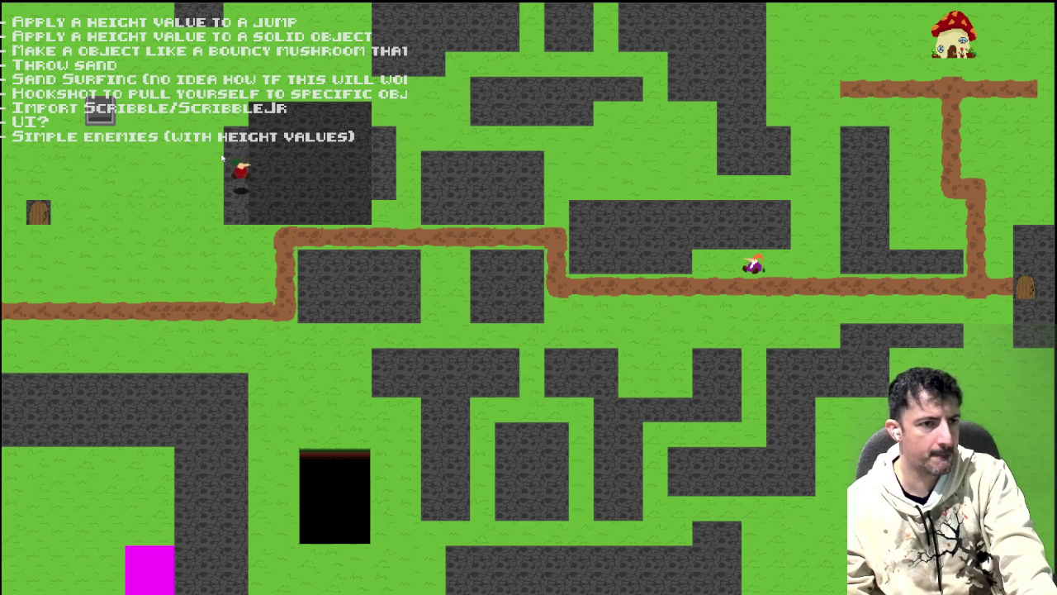
# - Run back and forth jumping onto the dark block again, then quit the game with Escape
pyautogui.press('space')
pyautogui.press('space')
# - Walk the player off the block across the grass and along the dirt path
pyautogui.press('Left')
pyautogui.press('Down')
pyautogui.press('Right')
pyautogui.press('Up')
pyautogui.press('Left')
pyautogui.press('Right')
pyautogui.press('Right')
pyautogui.press('Left')
pyautogui.press('Left')
pyautogui.press('Right')
pyautogui.press('Up')
pyautogui.press('Up')
pyautogui.press('Left')
pyautogui.press('Down')
pyautogui.press('Right')
pyautogui.press('Left')
pyautogui.press('Up')
pyautogui.press('Right')
pyautogui.press('Left')
pyautogui.press('Down')
pyautogui.press('Right')
pyautogui.press('space')
pyautogui.press('Down')
pyautogui.press('Left')
pyautogui.press('Right')
pyautogui.press('Up')
pyautogui.press('Down')
pyautogui.press('Left')
pyautogui.press('Down')
pyautogui.press('Left')
pyautogui.press('Right')
pyautogui.press('space')
pyautogui.press('Right')
pyautogui.press('Left')
pyautogui.press('Down')
pyautogui.press('Right')
pyautogui.press('space')
pyautogui.press('Left')
pyautogui.press('Up')
pyautogui.press('Down')
pyautogui.press('Left')
pyautogui.press('space')
pyautogui.press('Right')
pyautogui.press('Left')
pyautogui.press('space')
pyautogui.press('Right')
pyautogui.press('Left')
pyautogui.press('space')
pyautogui.press('Right')
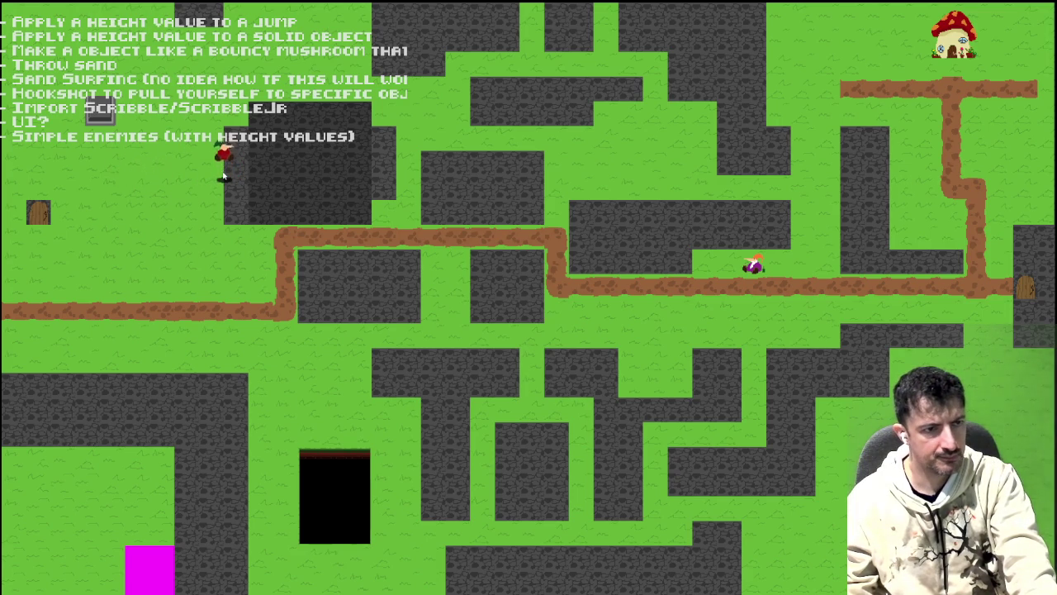
pyautogui.press('space')
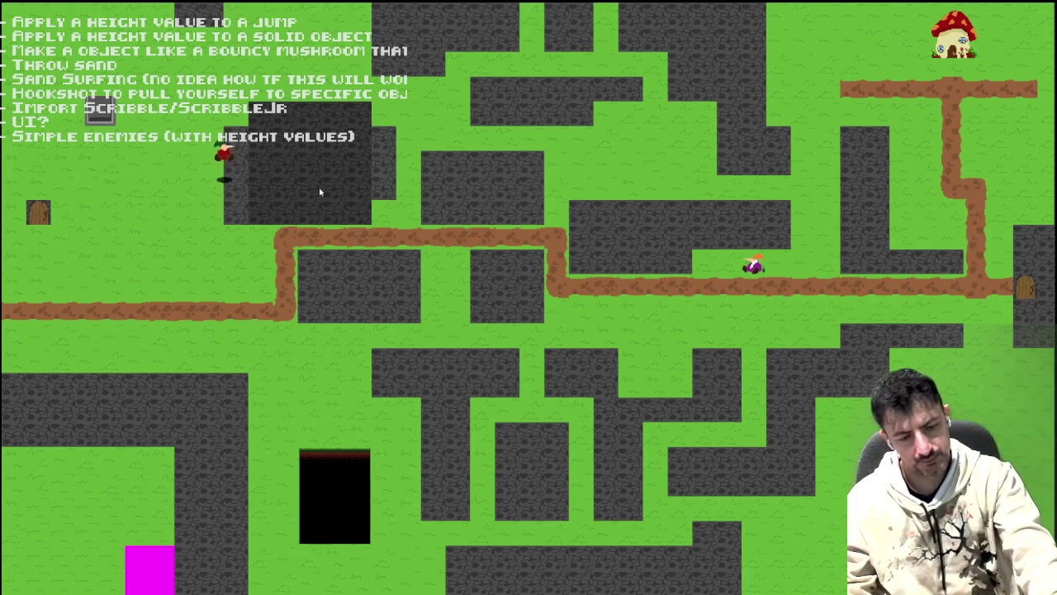
pyautogui.press('Escape')
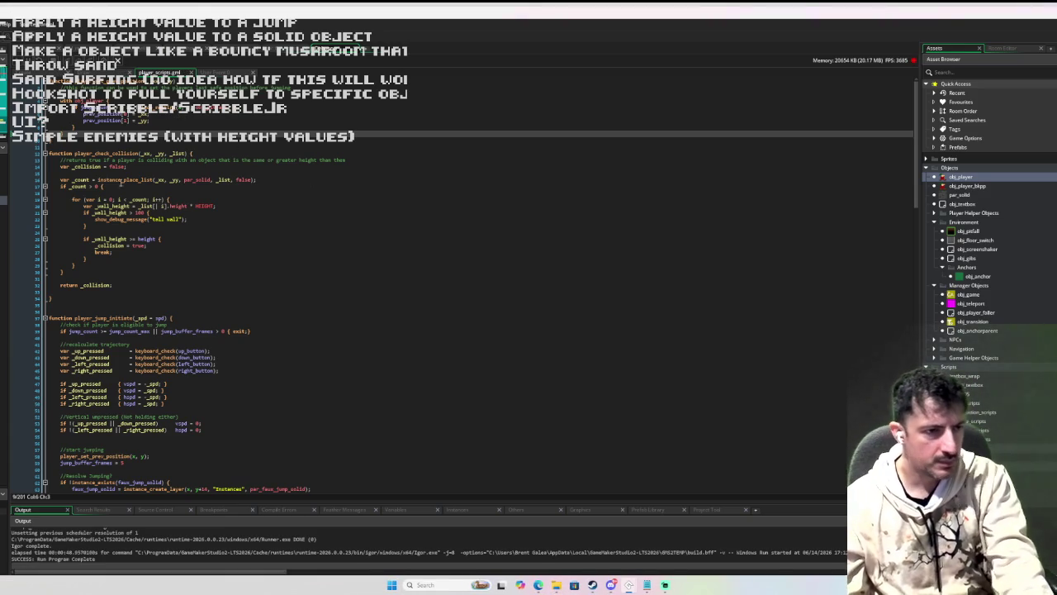
# - Restore the object workspace and open obj_player's User Event 0 - Move State code
pyautogui.moveTo(145, 206)
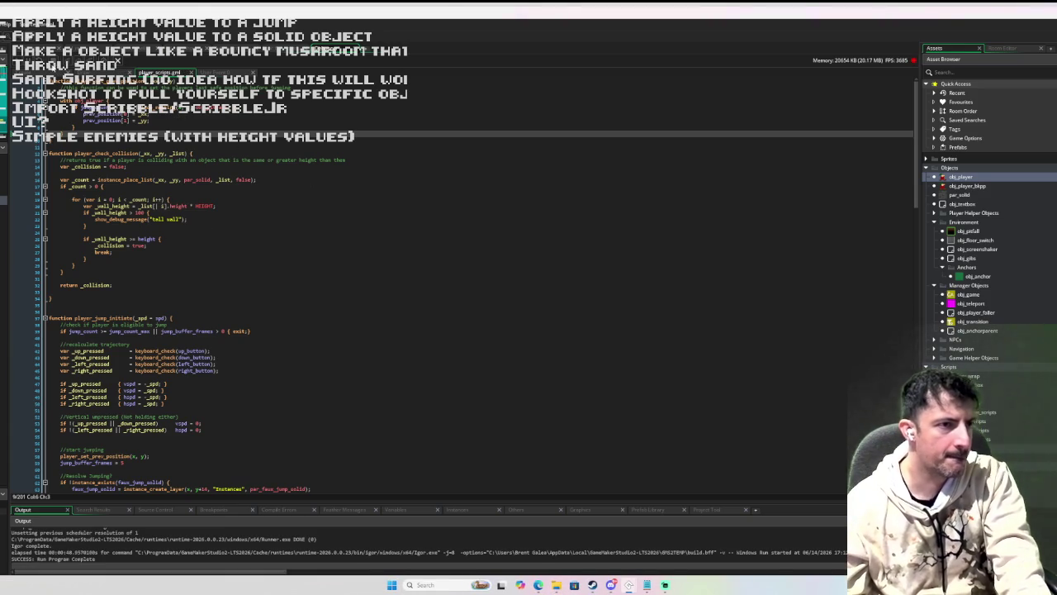
pyautogui.hotkey('ctrl', 'Return')
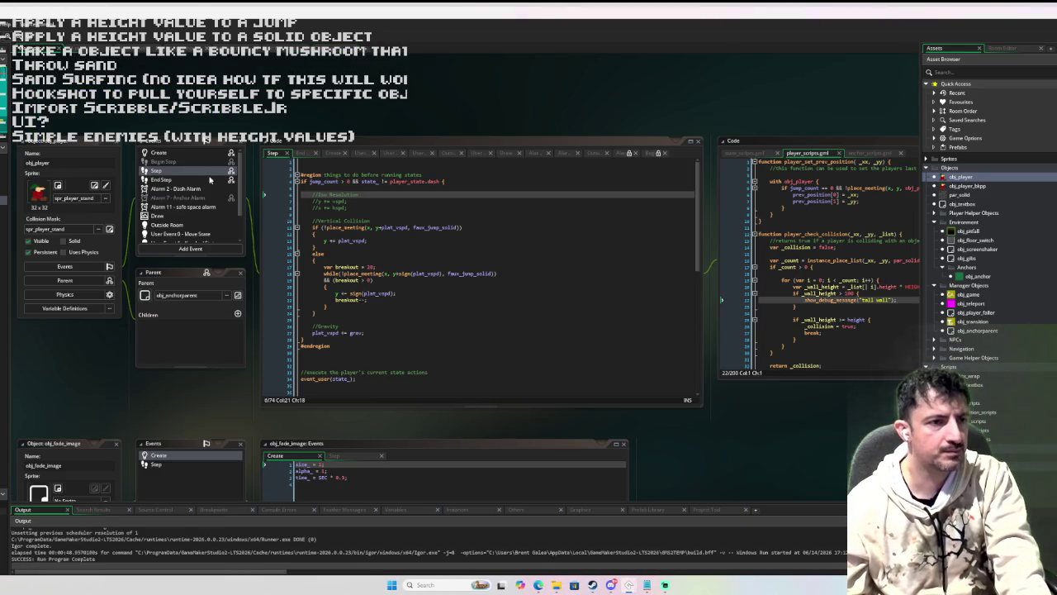
pyautogui.scroll(-2, 220, 179)
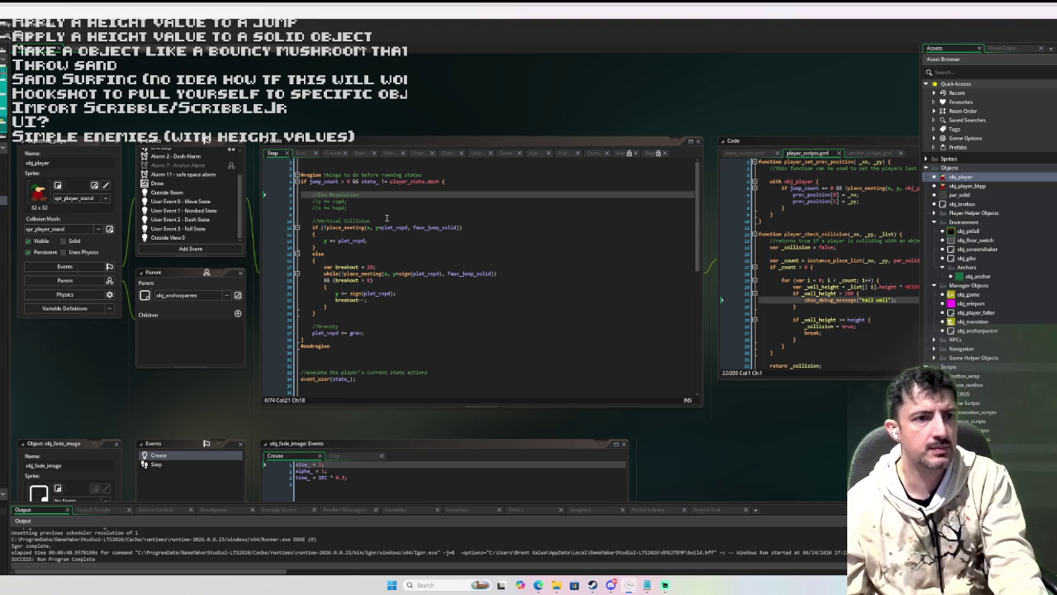
pyautogui.scroll(-6, 387, 218)
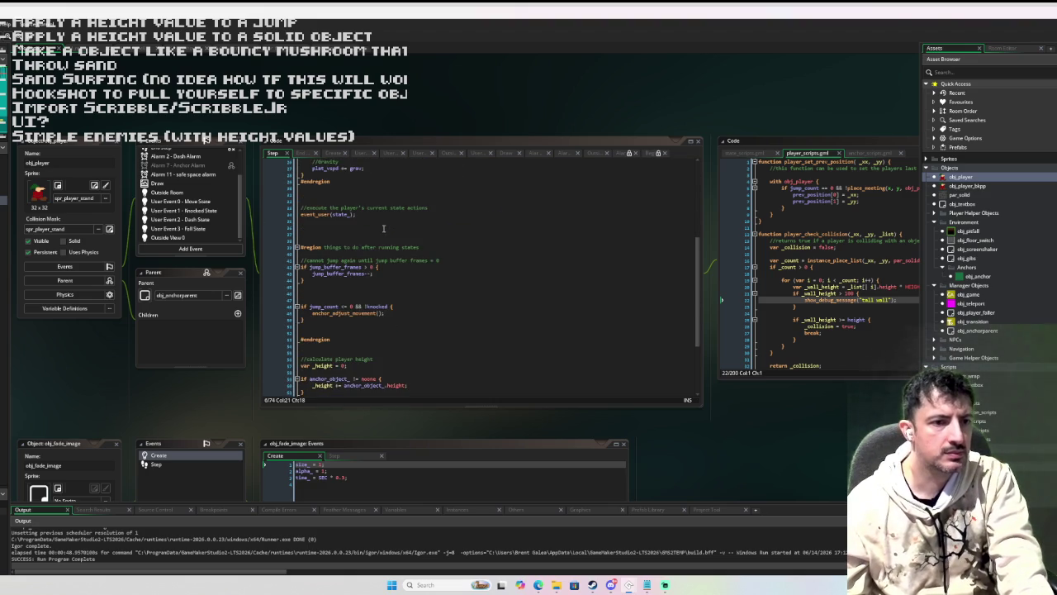
pyautogui.scroll(-5, 383, 228)
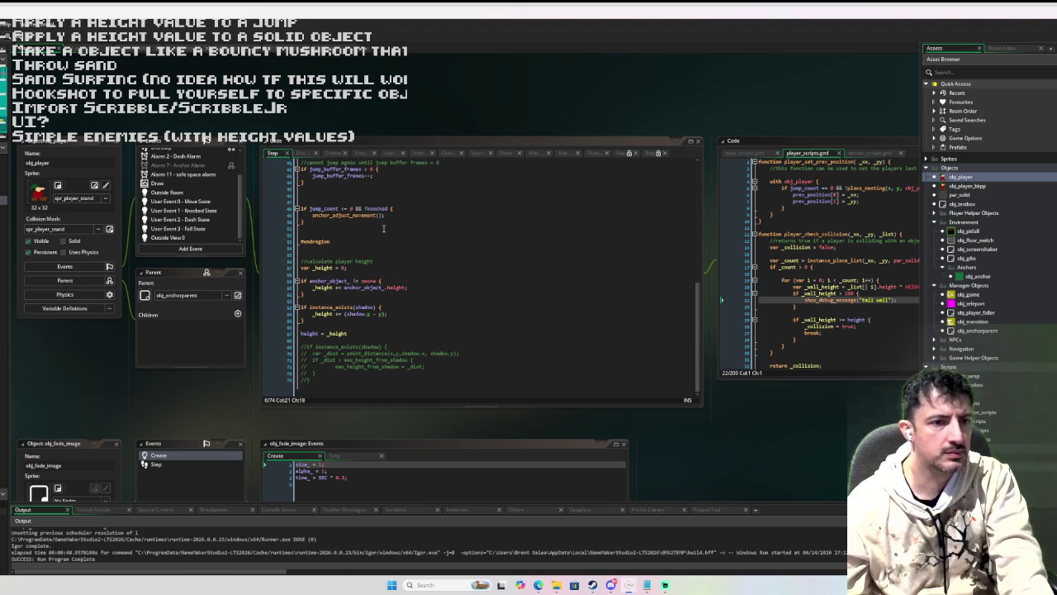
pyautogui.scroll(15, 383, 228)
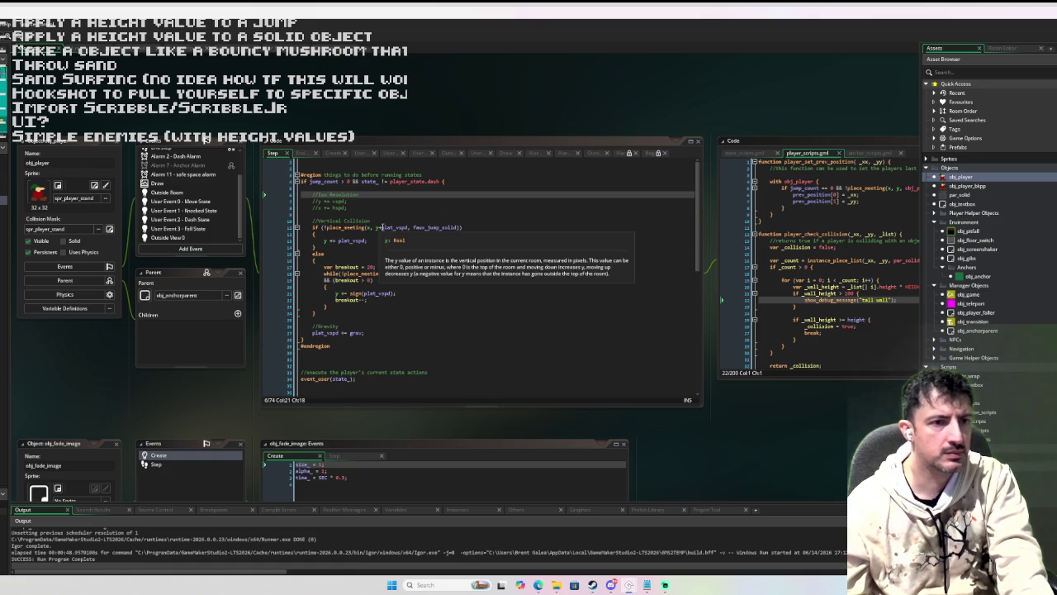
pyautogui.click(187, 202)
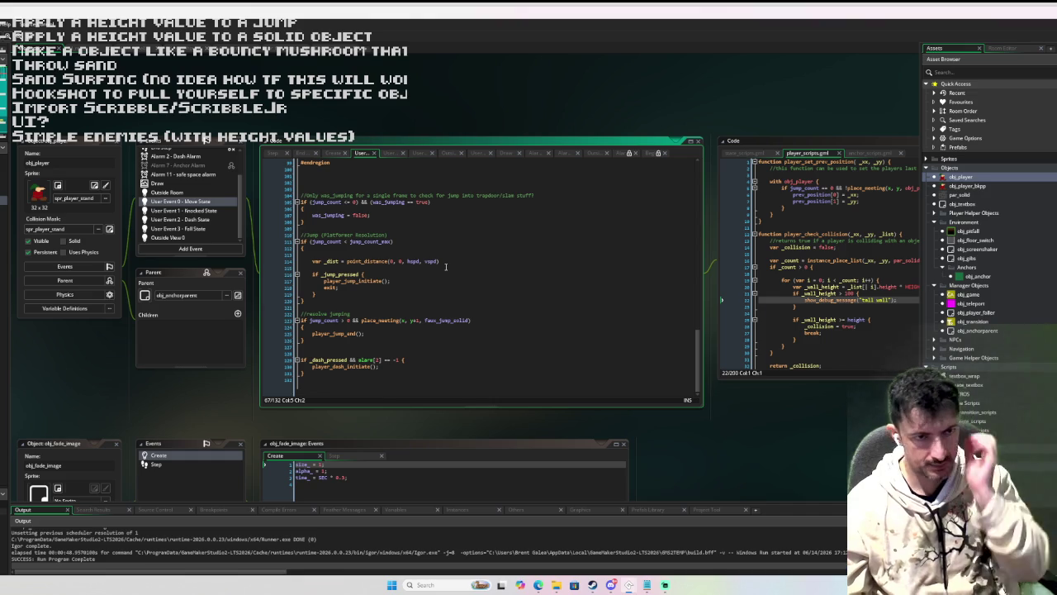
# - Add a breakpoint on the player_jump_end() call at line 124 and launch with the debugger
pyautogui.scroll(4, 446, 266)
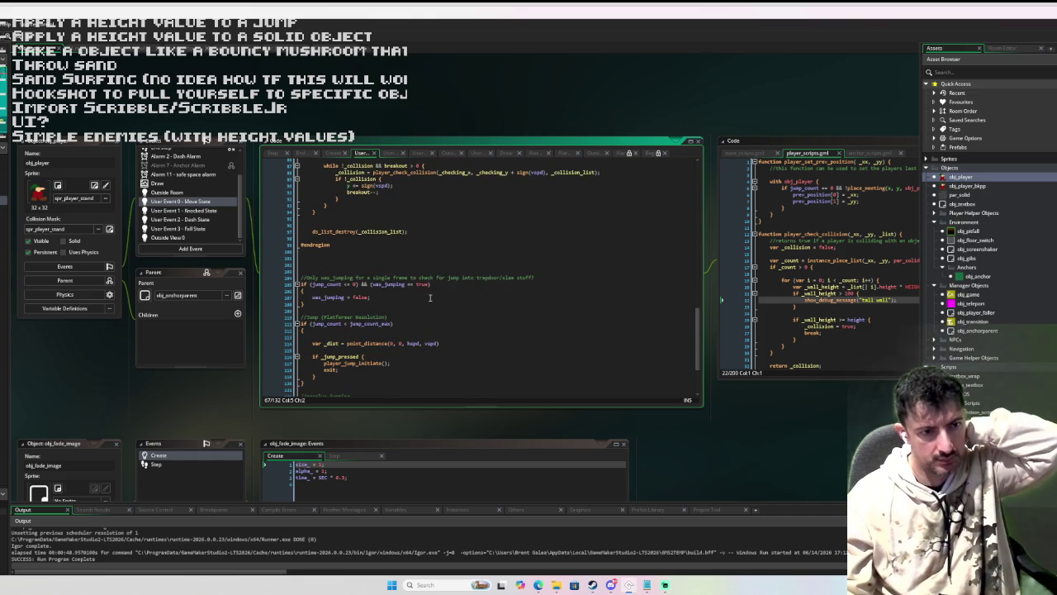
pyautogui.scroll(-3, 426, 301)
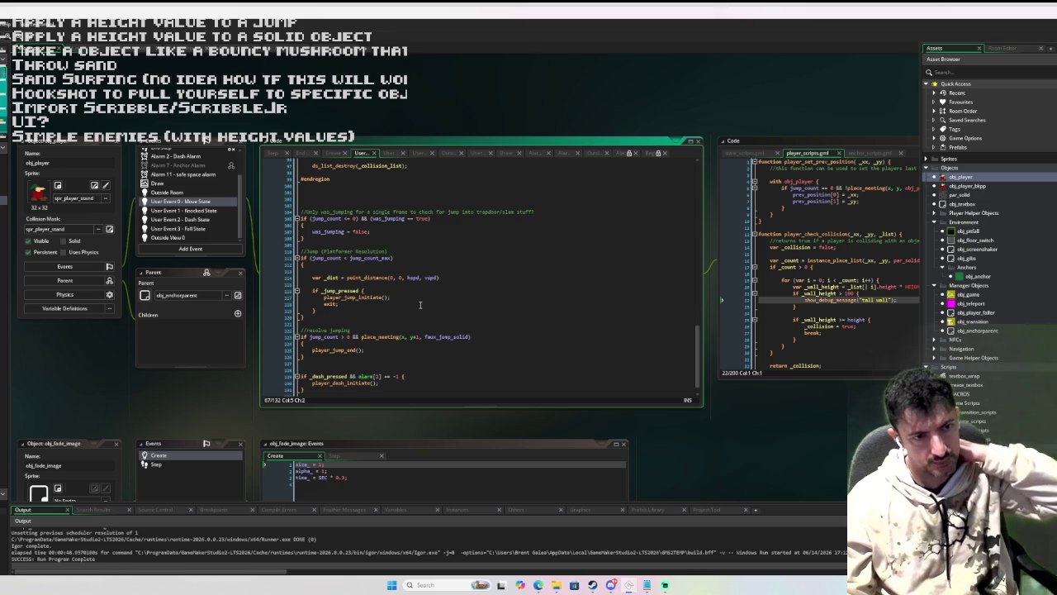
pyautogui.scroll(-1, 420, 305)
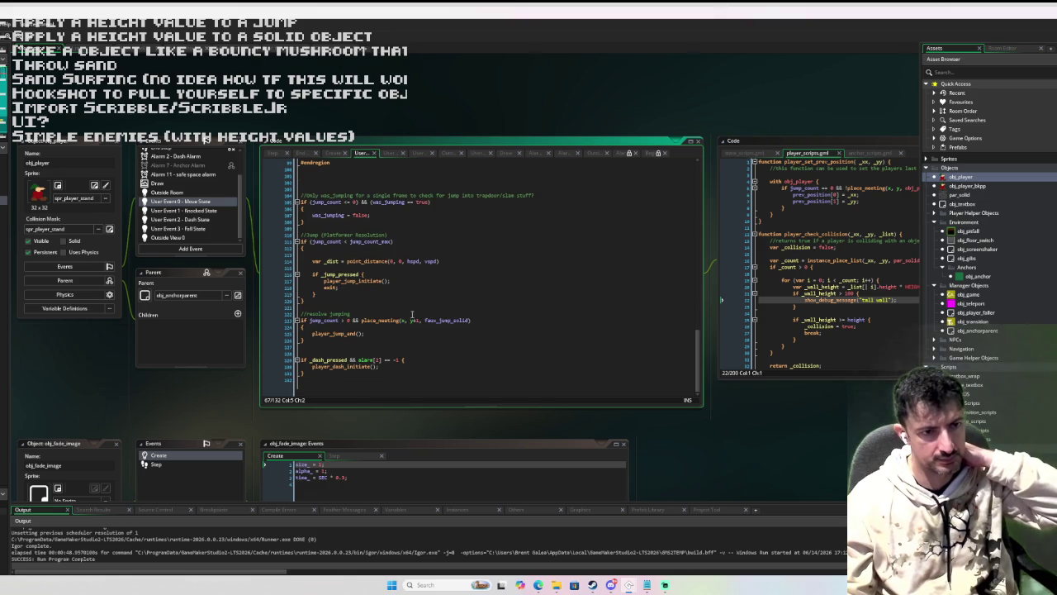
pyautogui.click(282, 333)
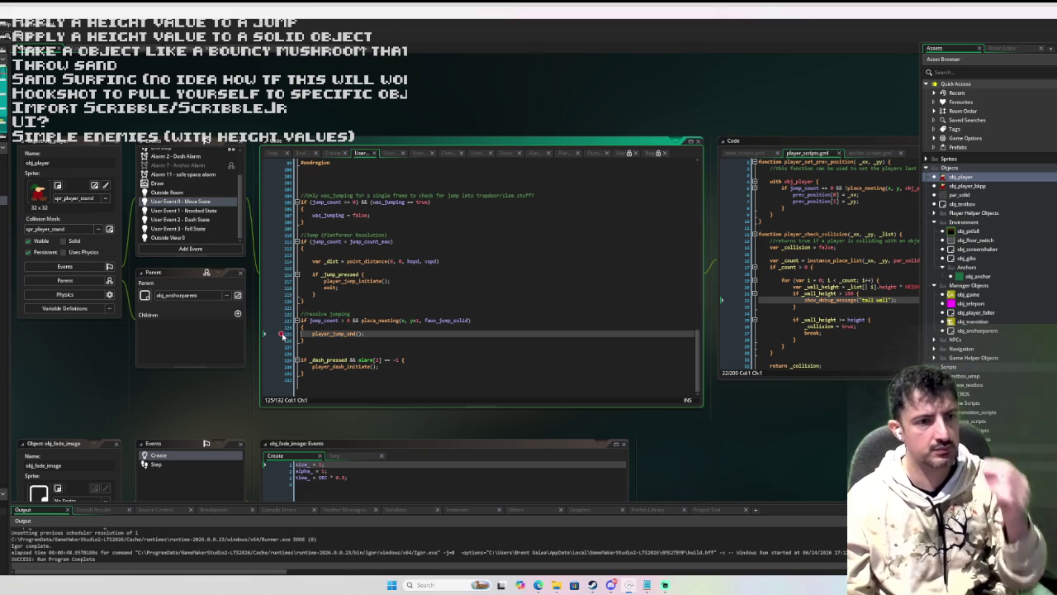
pyautogui.press('F6')
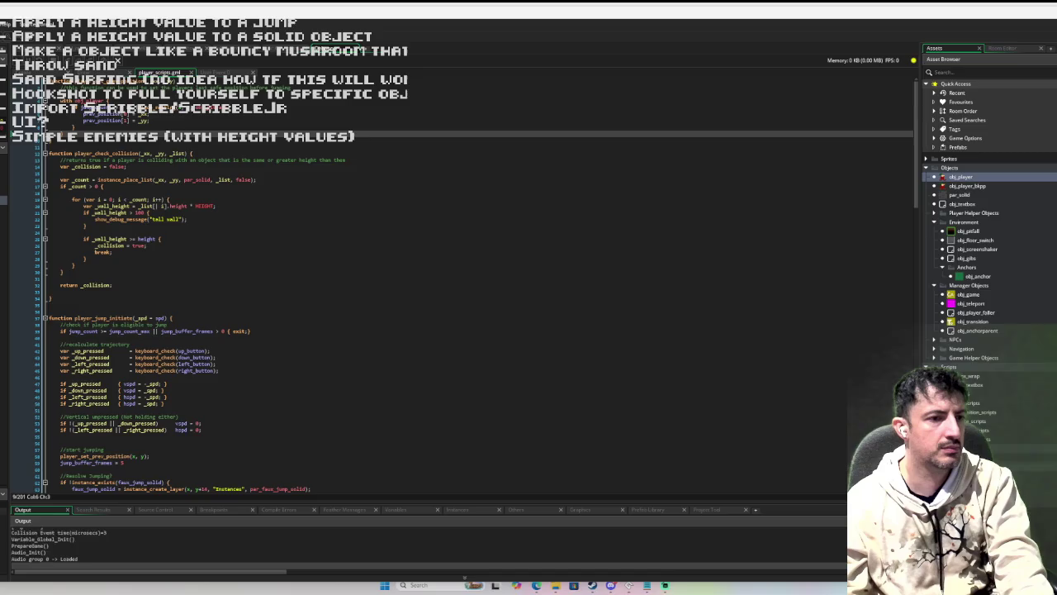
# - Jump onto the dark block to hit the breakpoint and step into player_jump_end()
pyautogui.press('Right')
pyautogui.press('space')
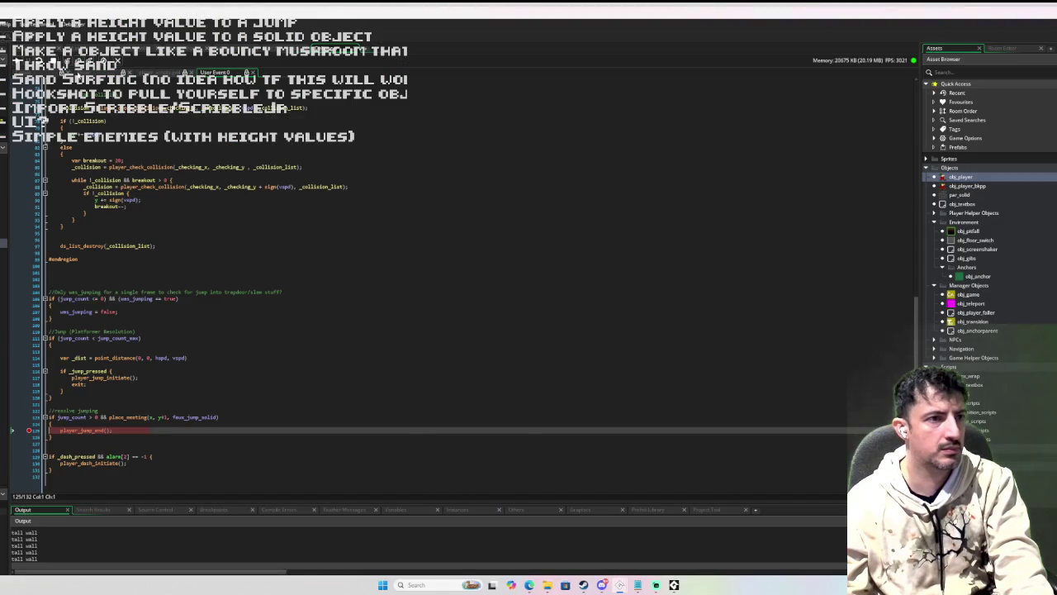
pyautogui.click(79, 62)
pyautogui.click(79, 63)
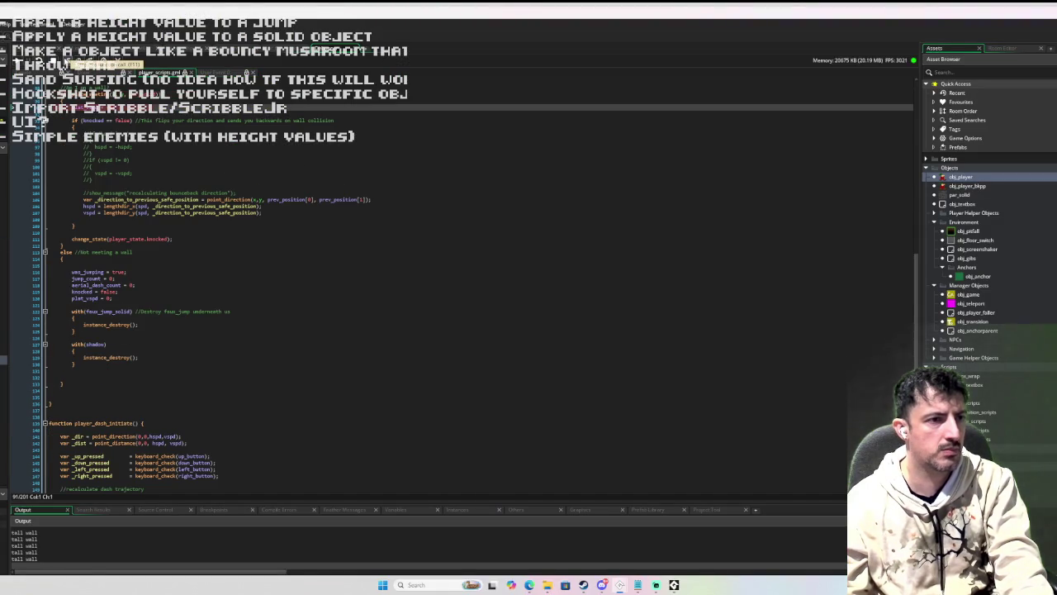
pyautogui.click(67, 61)
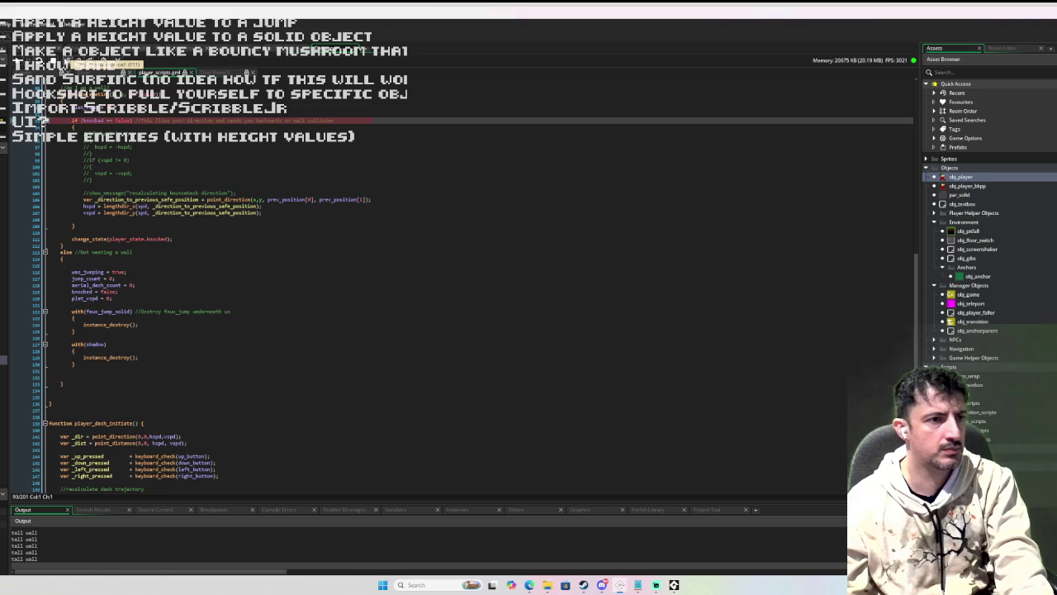
pyautogui.click(68, 61)
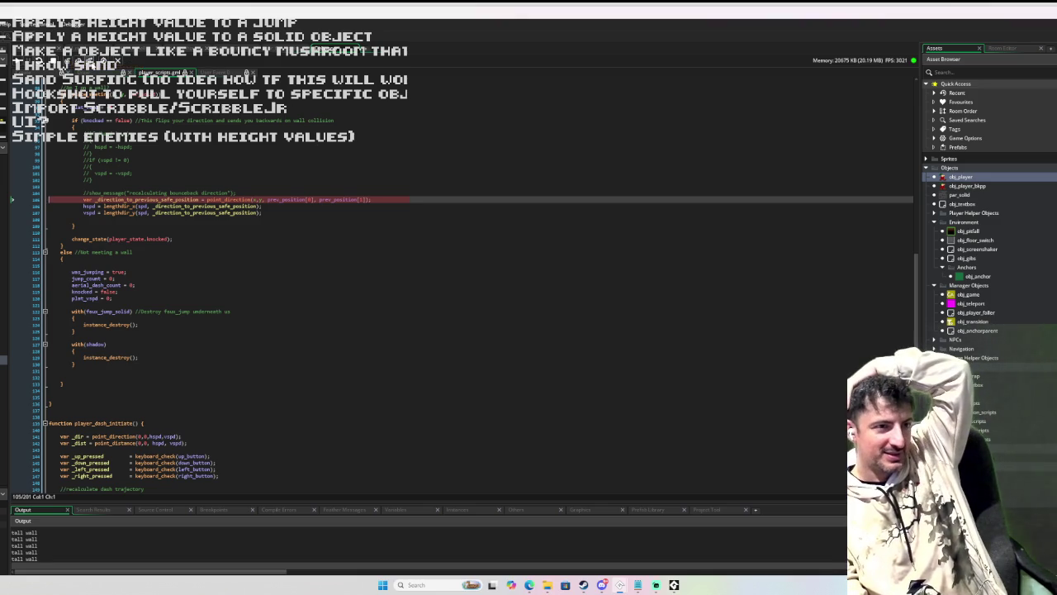
# - Step over the wall-knockback lines to the change_state(player_state.knocked) call
pyautogui.click(90, 61)
pyautogui.click(89, 60)
pyautogui.click(89, 60)
pyautogui.moveTo(89, 213)
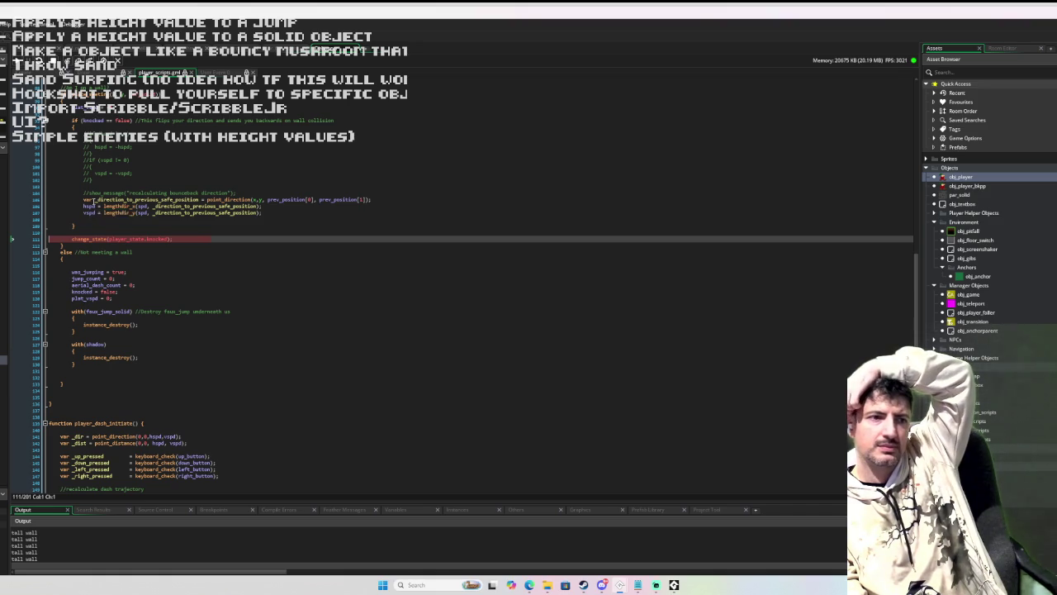
pyautogui.moveTo(98, 122)
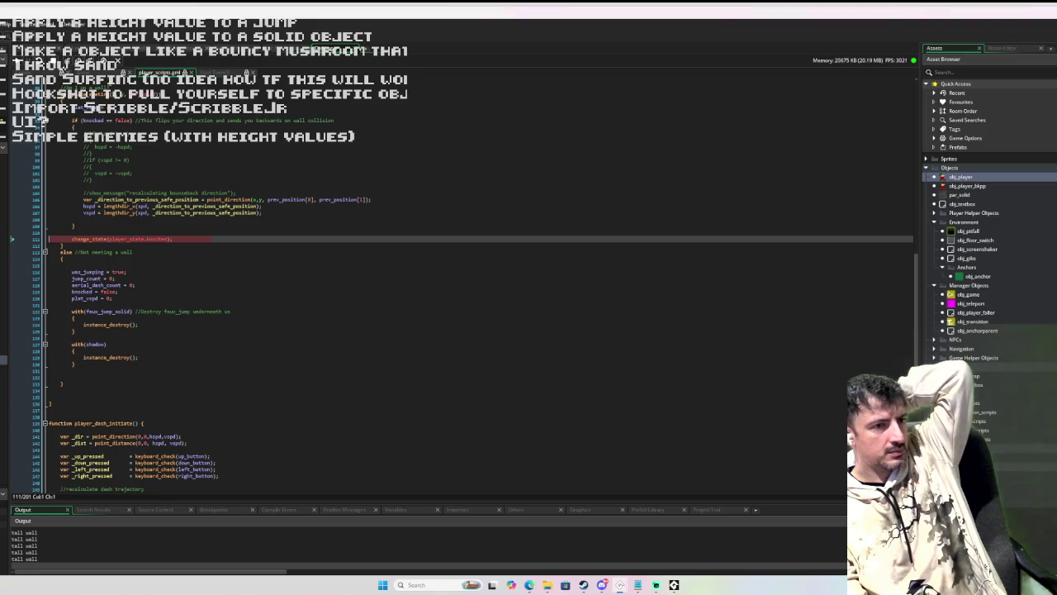
pyautogui.click(79, 60)
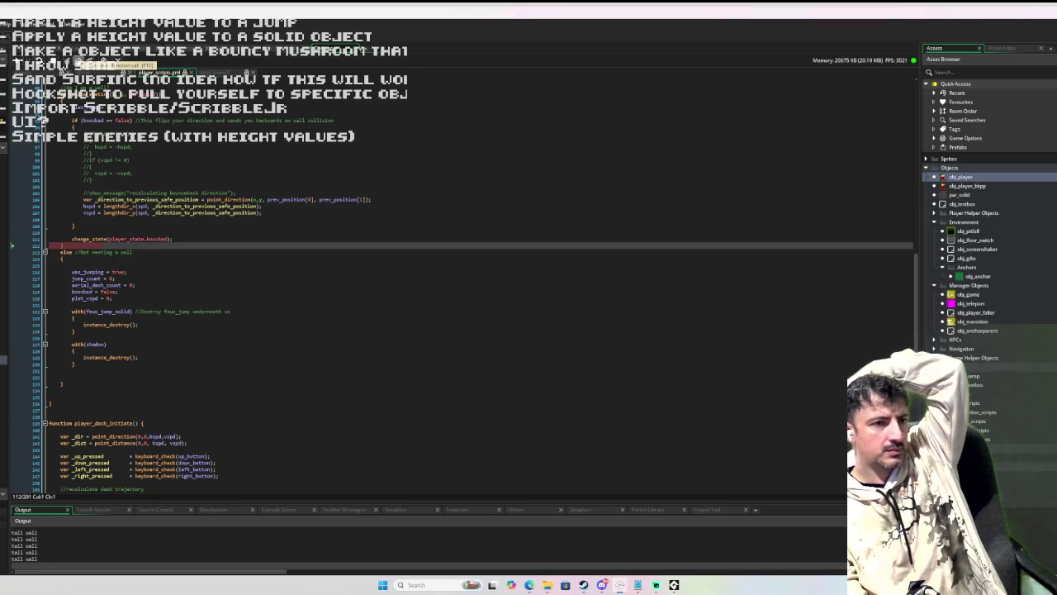
# - Step out through the Move State event back to the Step event's event_user(state_) call
pyautogui.click(79, 59)
pyautogui.click(79, 59)
pyautogui.click(79, 59)
pyautogui.click(78, 59)
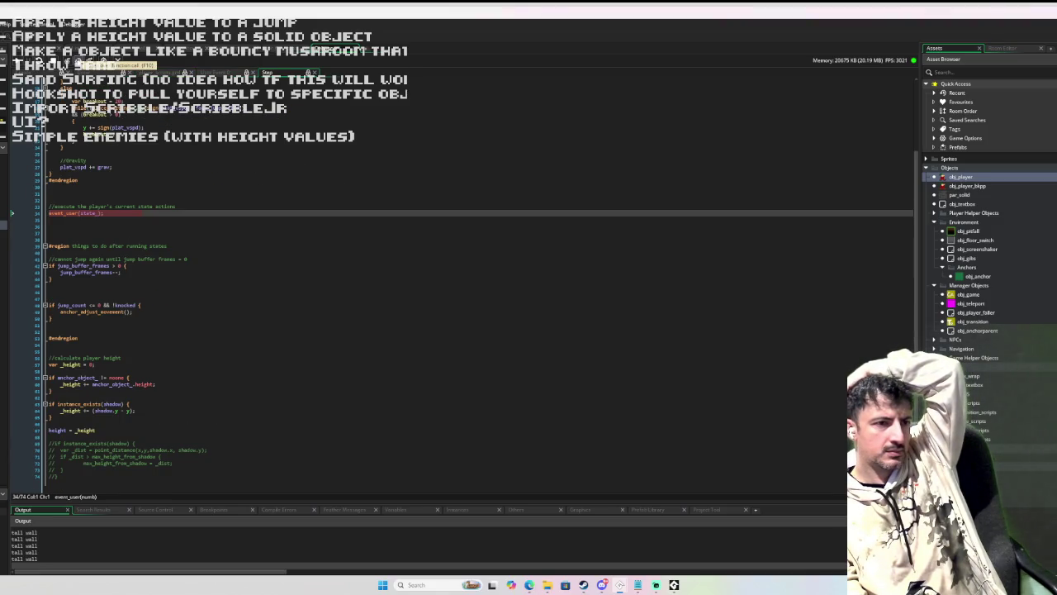
pyautogui.click(27, 196)
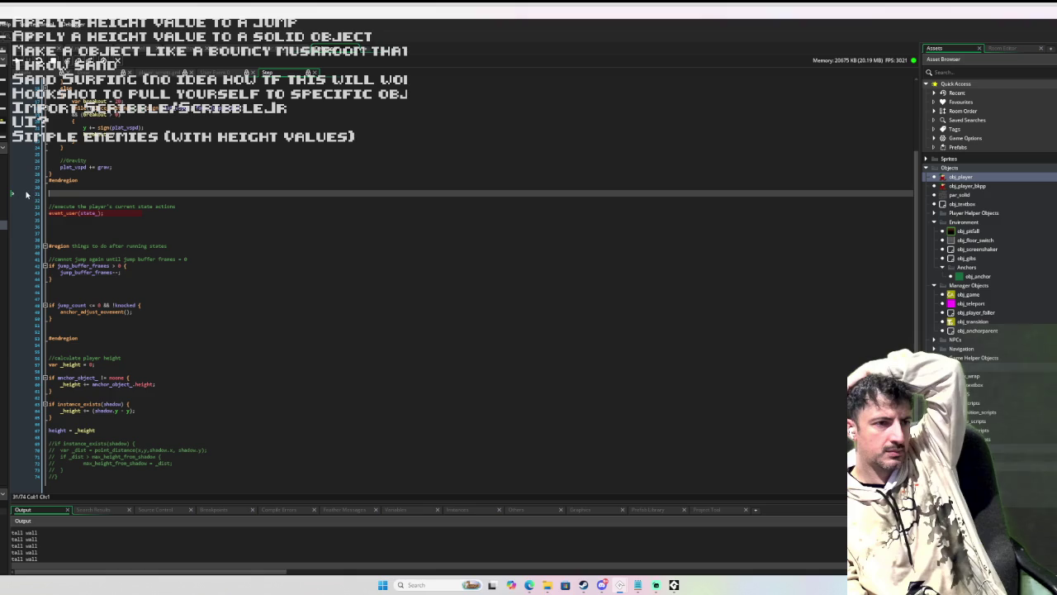
pyautogui.scroll(4, 47, 180)
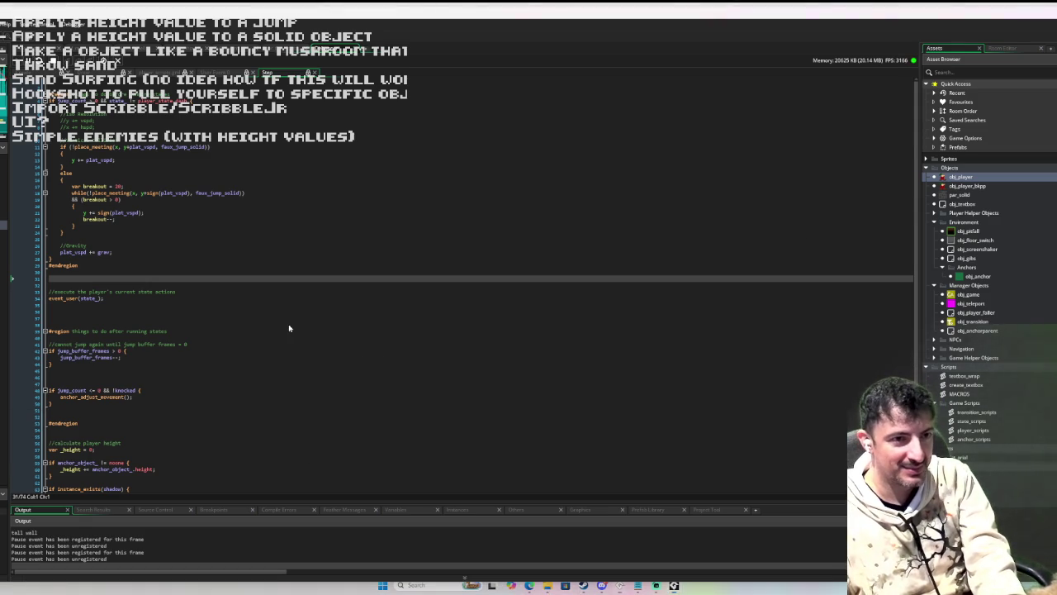
# - Close the running game window and open obj_player's Draw event code
pyautogui.hotkey('alt', 'Tab')
pyautogui.hotkey('alt', 'Tab')
pyautogui.hotkey('alt', 'Tab')
pyautogui.hotkey('alt', 'Tab')
pyautogui.hotkey('alt', 'Tab')
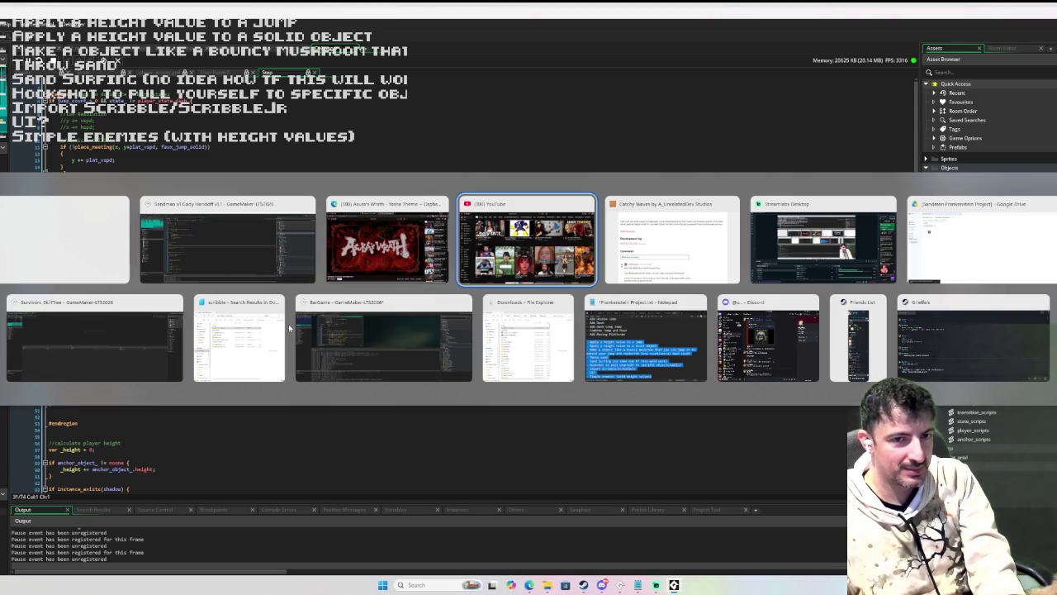
pyautogui.hotkey('alt', 'Tab')
pyautogui.hotkey('alt', 'Tab')
pyautogui.hotkey('alt', 'Tab')
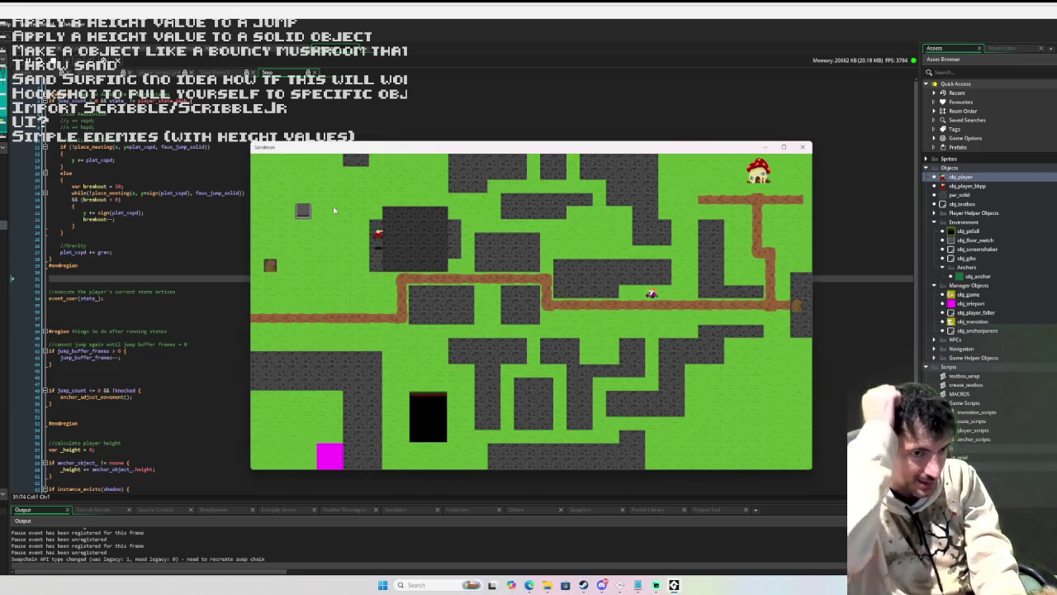
pyautogui.press('Escape')
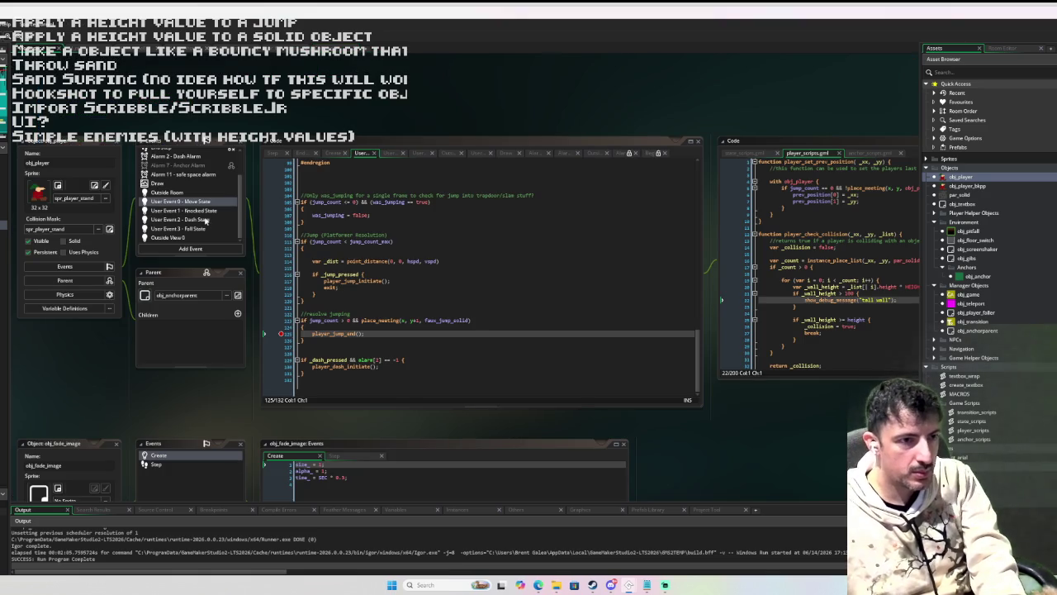
pyautogui.click(186, 183)
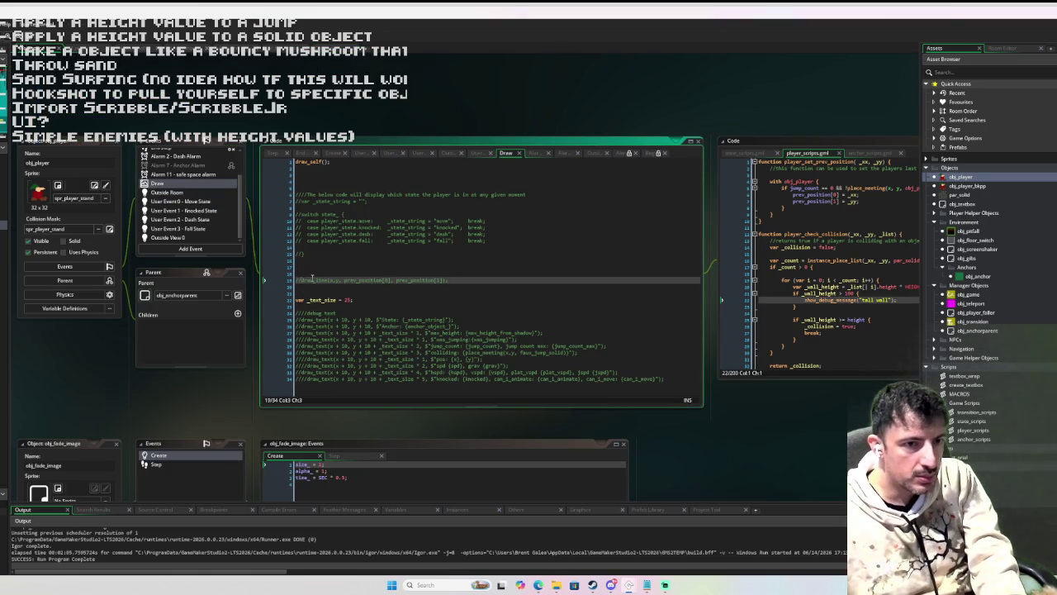
# - Uncomment the draw_line debug line in obj_player's Draw event
pyautogui.scroll(-6, 305, 279)
pyautogui.scroll(5, 311, 274)
pyautogui.press('BackSpace')
pyautogui.press('BackSpace')
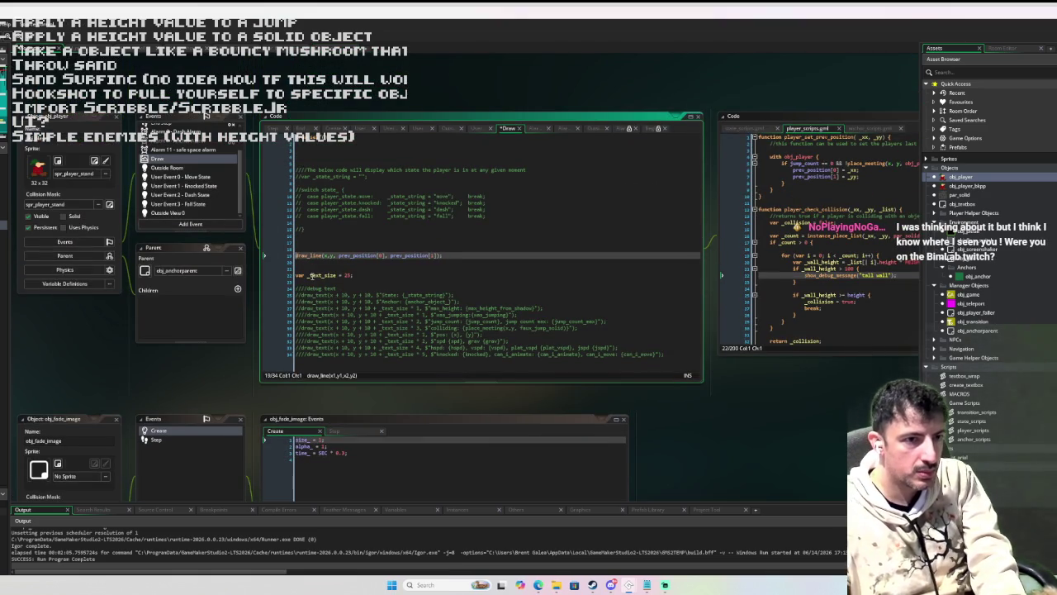
# - Uncomment the hspd/vspd/plat_vspd/jspd speed readout draw_text line and run the game
pyautogui.press('Down')
pyautogui.press('Down')
pyautogui.press('Down')
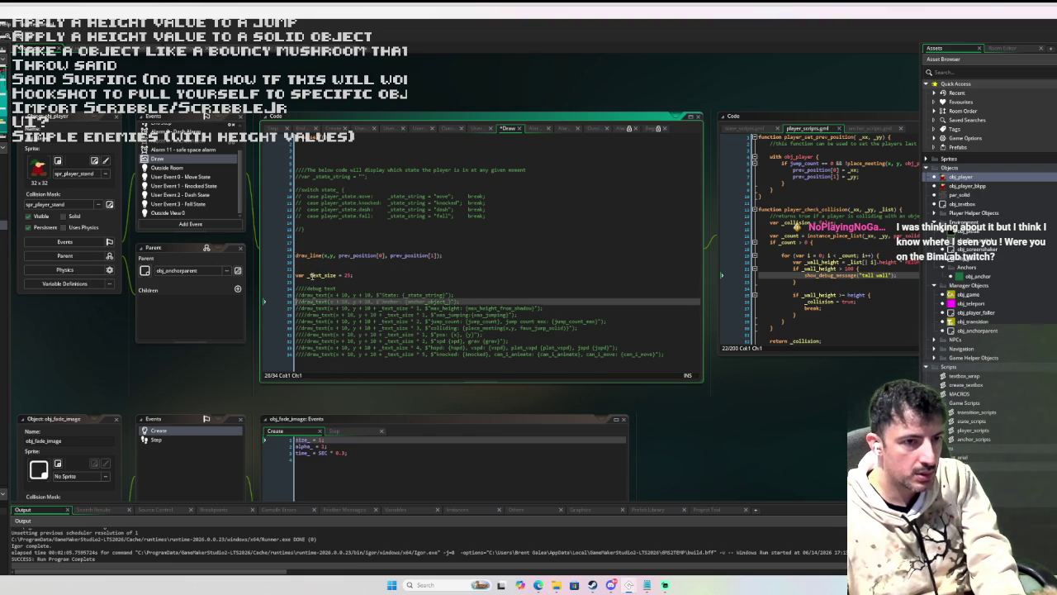
pyautogui.press('Up')
pyautogui.press('Up')
pyautogui.press('Up')
pyautogui.scroll(-3, 304, 247)
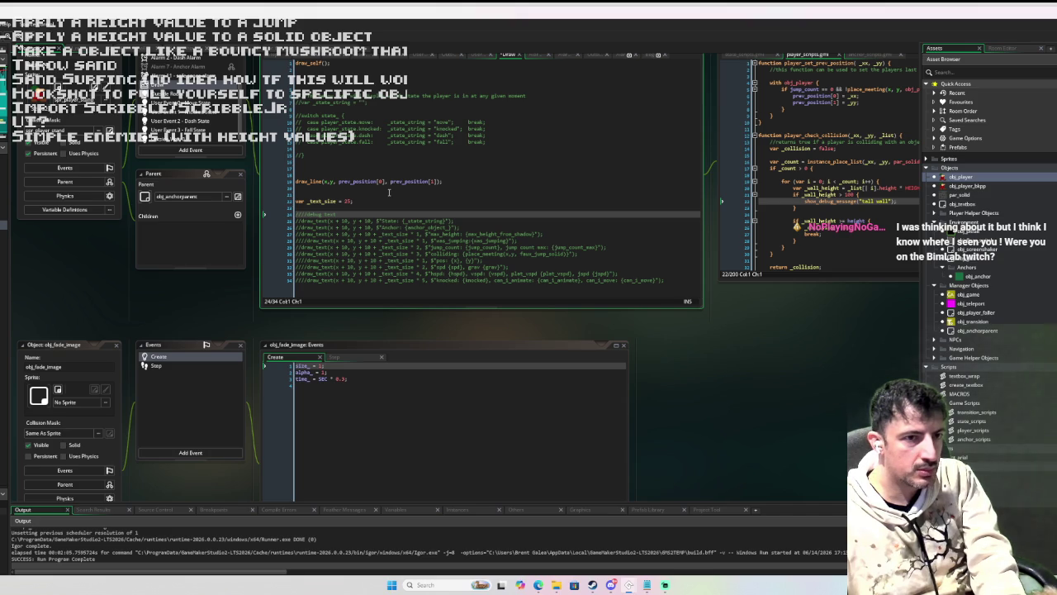
pyautogui.press('Up')
pyautogui.press('Up')
pyautogui.press('Up')
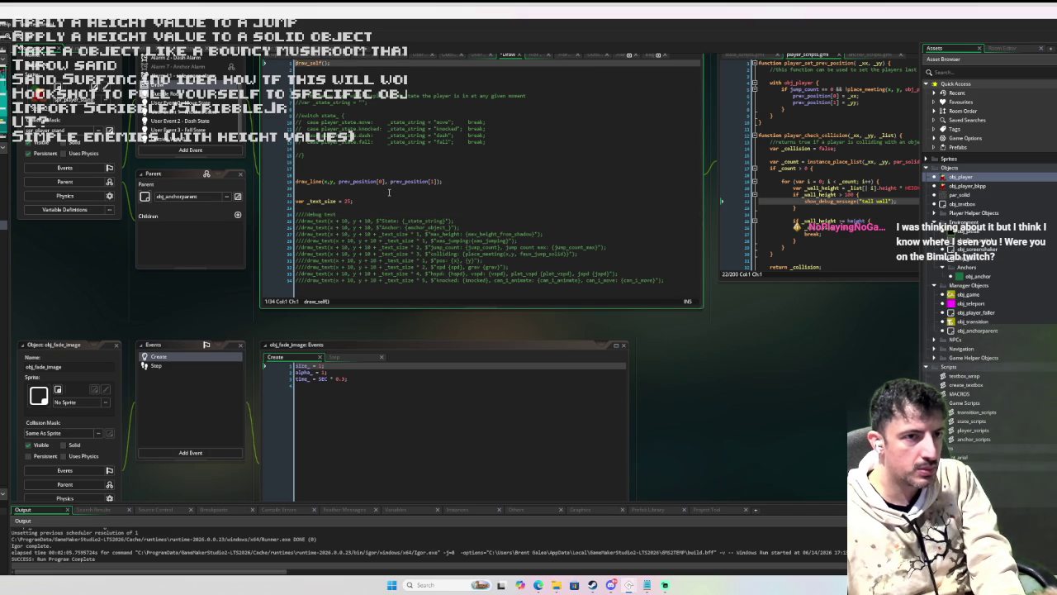
pyautogui.press('Down')
pyautogui.press('Down')
pyautogui.press('Down')
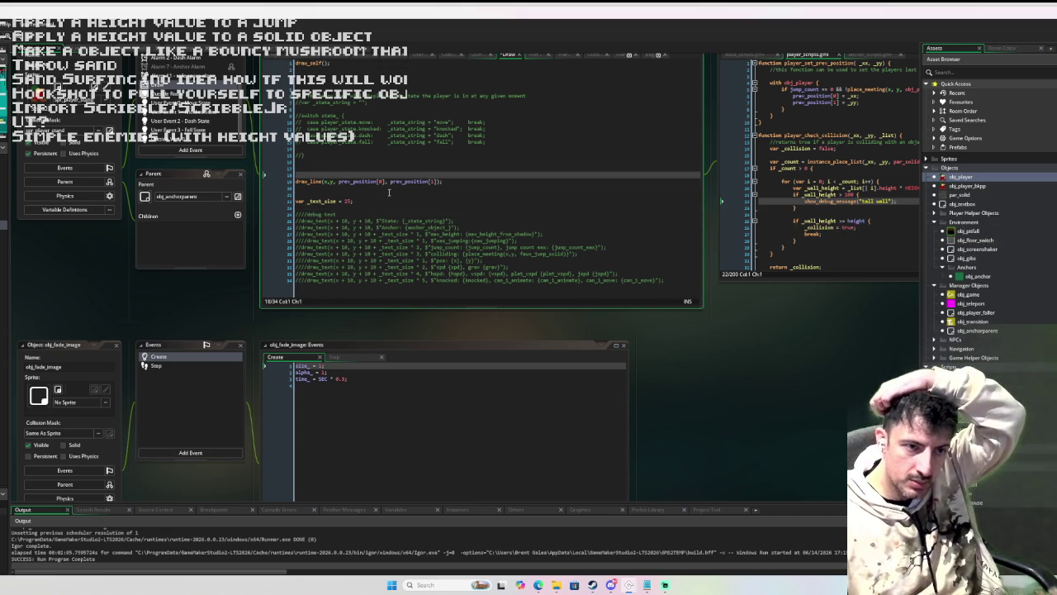
pyautogui.press('Down')
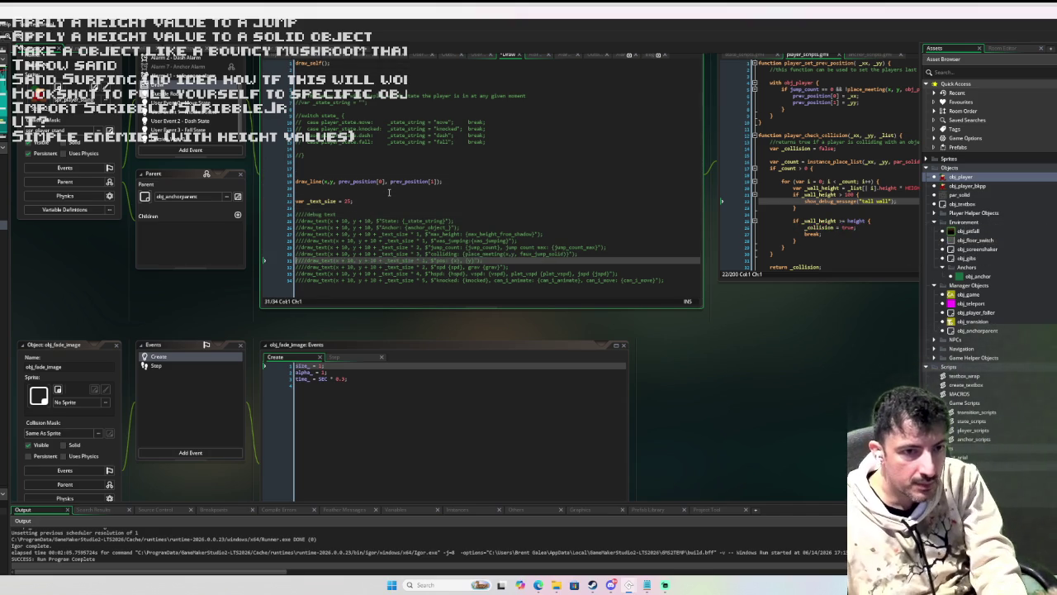
pyautogui.press('Down')
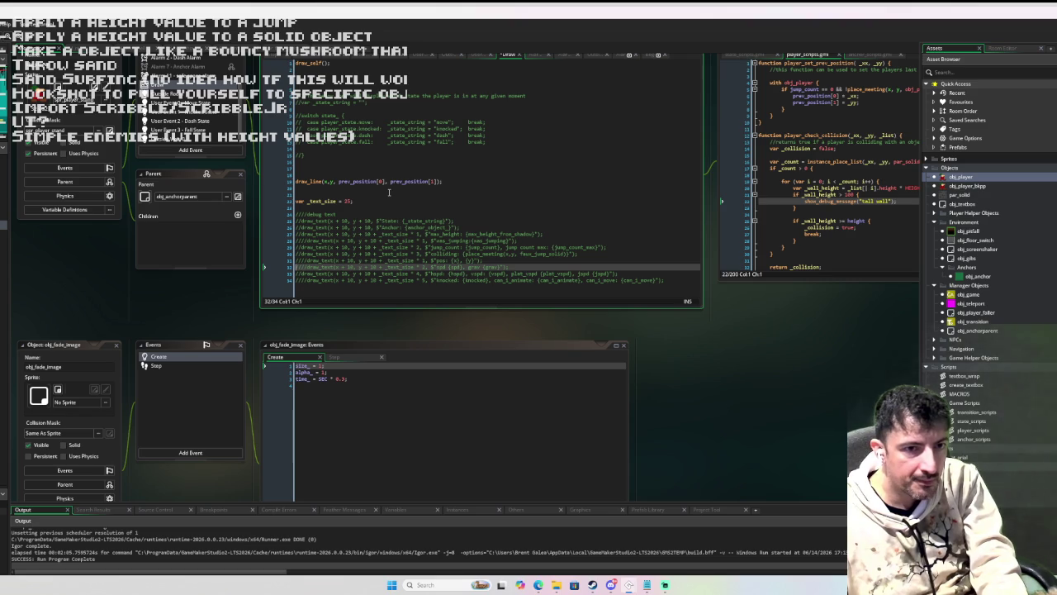
pyautogui.press('Down')
pyautogui.press('BackSpace')
pyautogui.press('BackSpace')
pyautogui.press('Up')
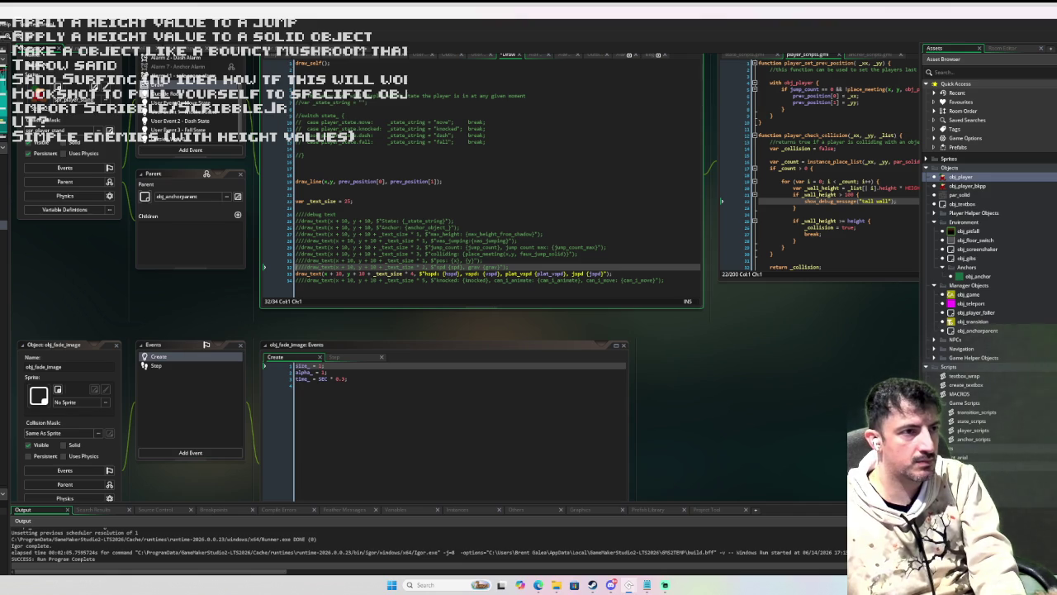
pyautogui.press('F5')
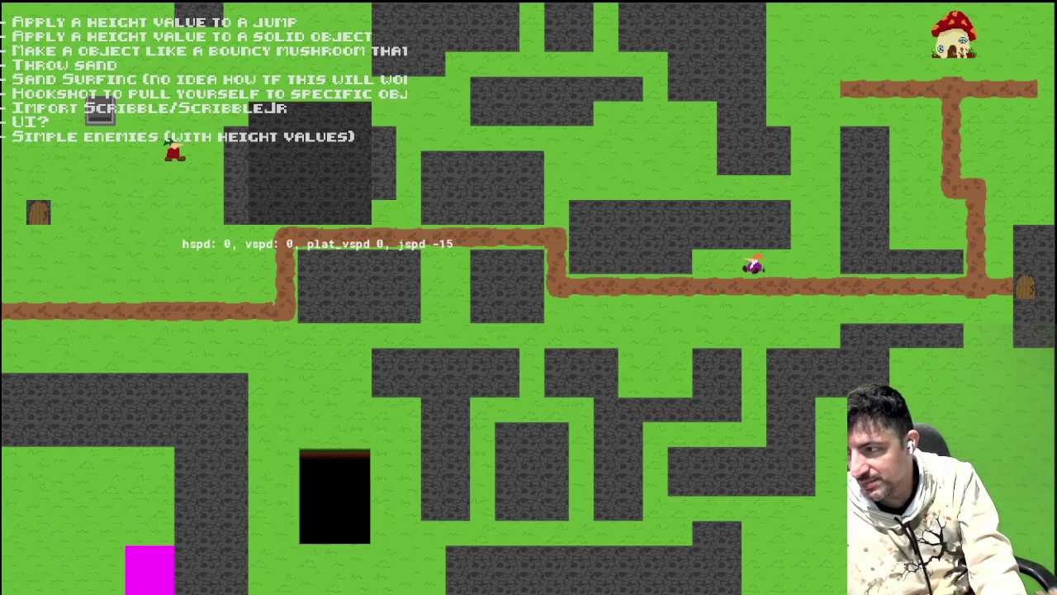
# - Walk the player left and jump, with the readout showing hspd -3 and plat_vspd 15
pyautogui.press('Left')
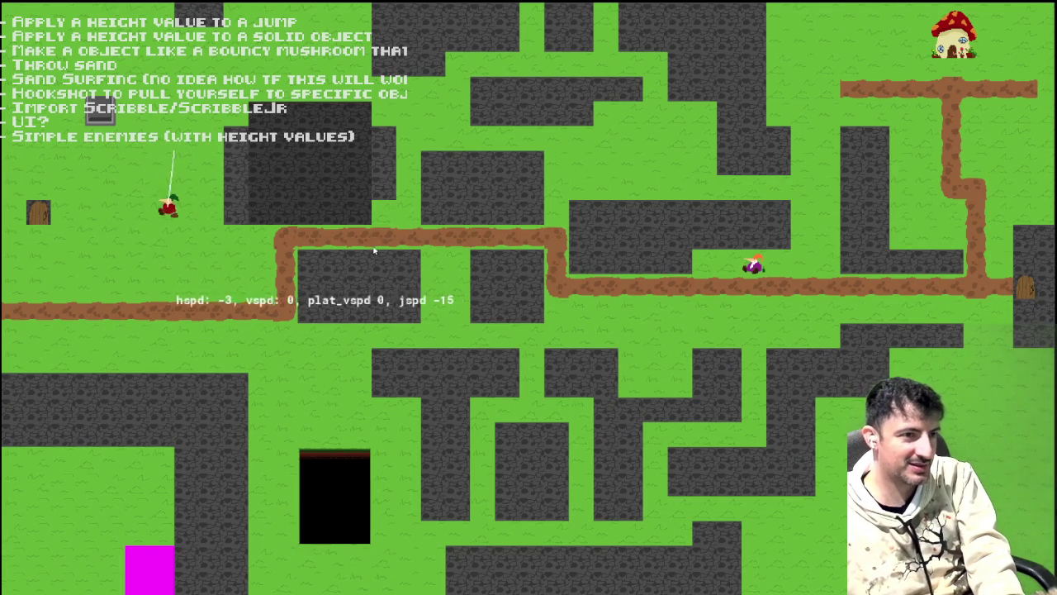
pyautogui.press('Right')
pyautogui.press('space')
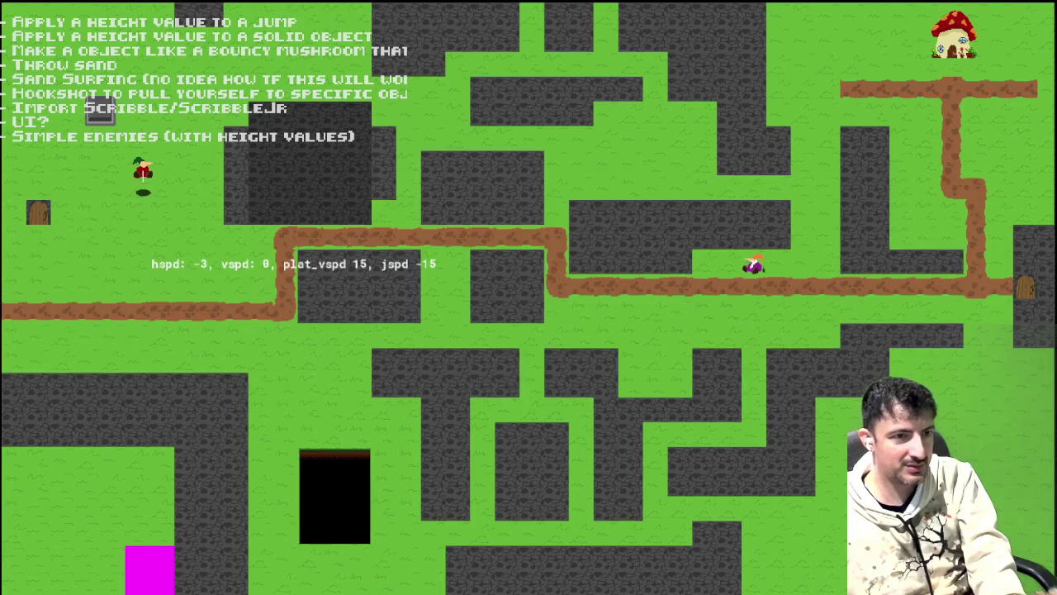
pyautogui.hotkey('alt', 'Tab')
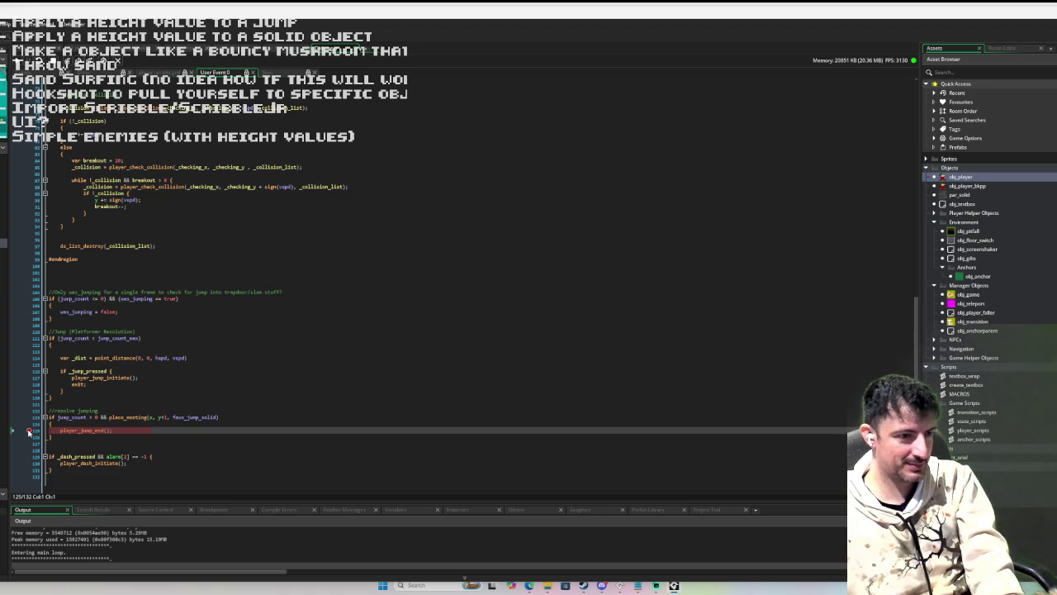
# - Clear the breakpoint on the player_jump_end() line and bring the running game back up
pyautogui.click(30, 430)
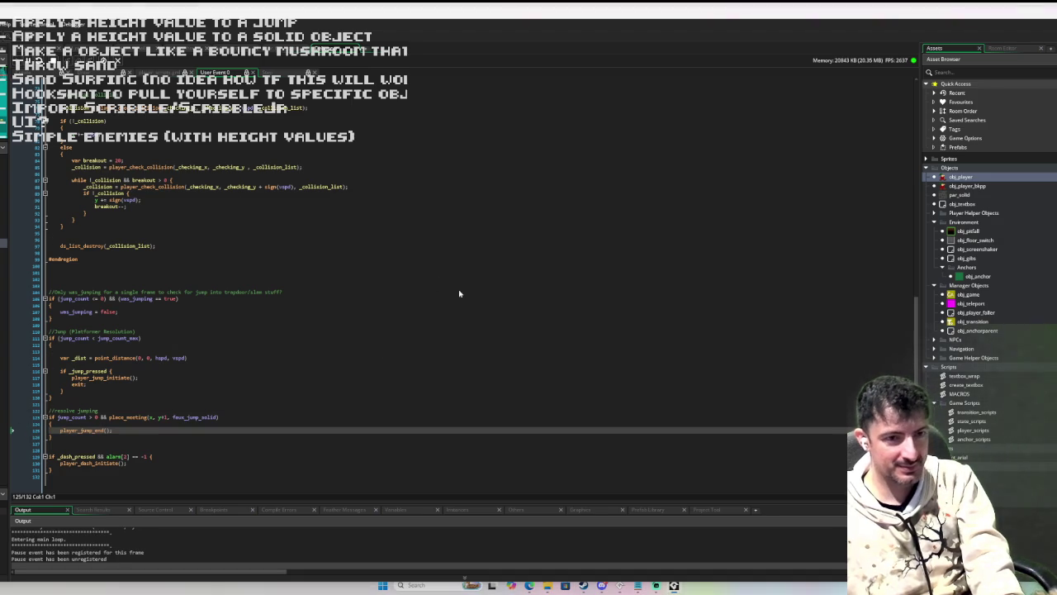
pyautogui.hotkey('alt', 'Tab')
pyautogui.hotkey('alt', 'Tab')
pyautogui.hotkey('alt', 'Tab')
pyautogui.hotkey('alt', 'Tab')
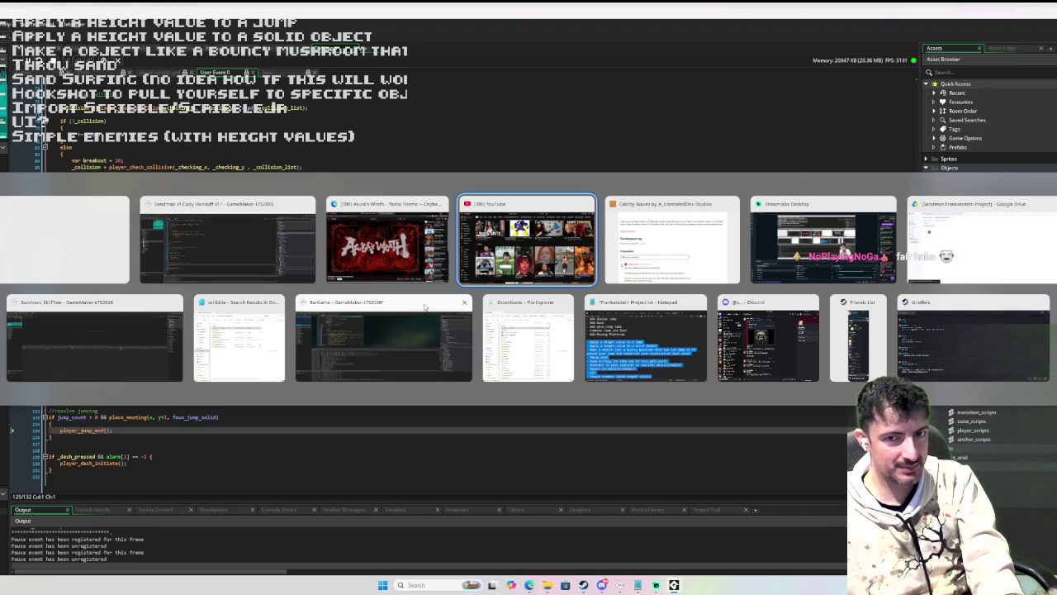
pyautogui.click(90, 230)
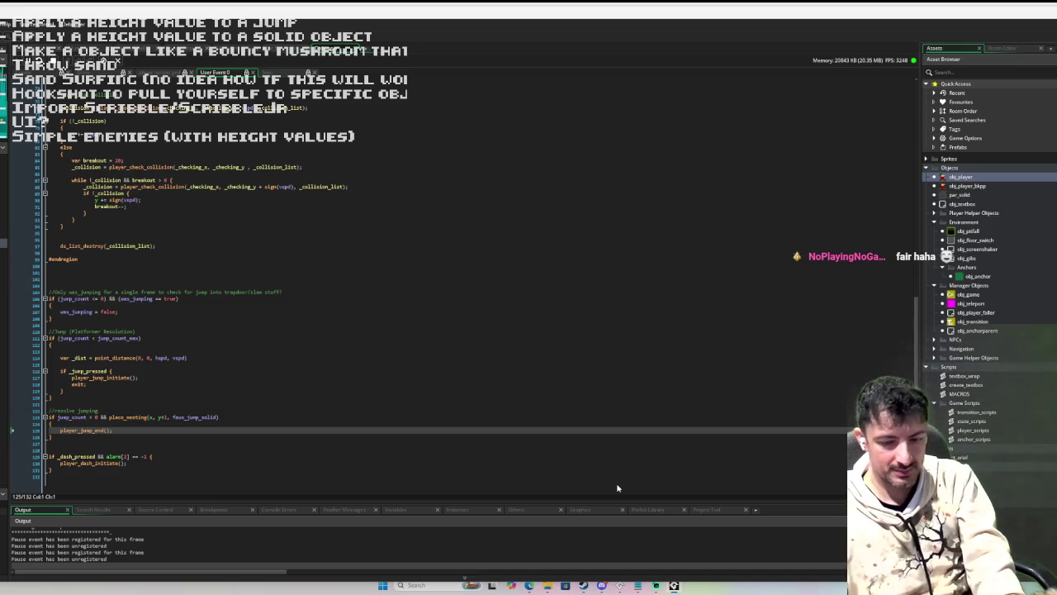
pyautogui.press('F5')
# - Move the player around and push it into the dark wall block so output logs 'tall wall'
pyautogui.press('Down')
pyautogui.press('Right')
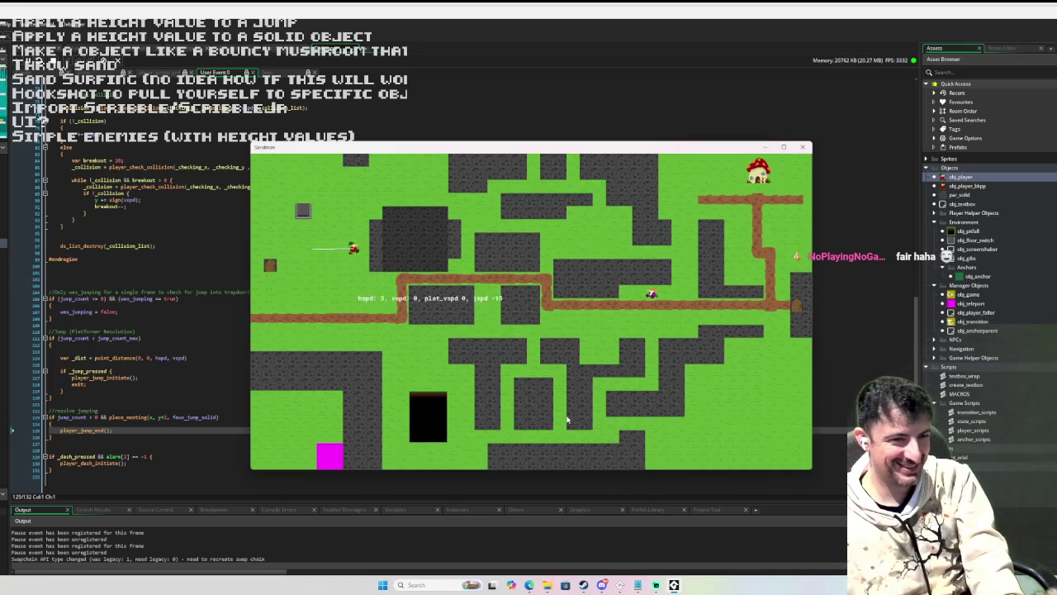
pyautogui.press('Up')
pyautogui.press('Left')
pyautogui.press('Up')
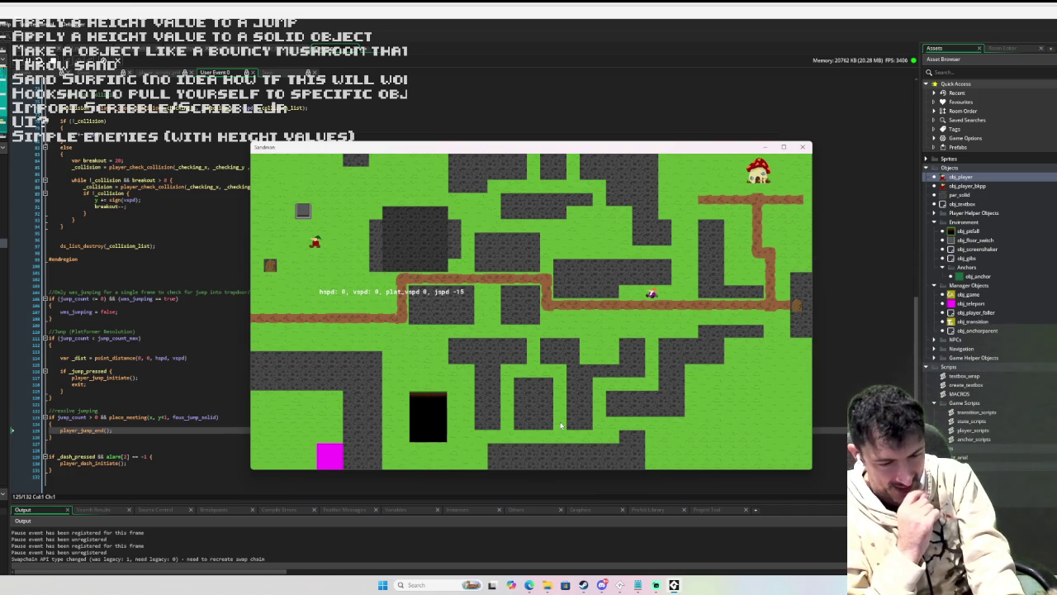
pyautogui.press('Down')
pyautogui.press('Right')
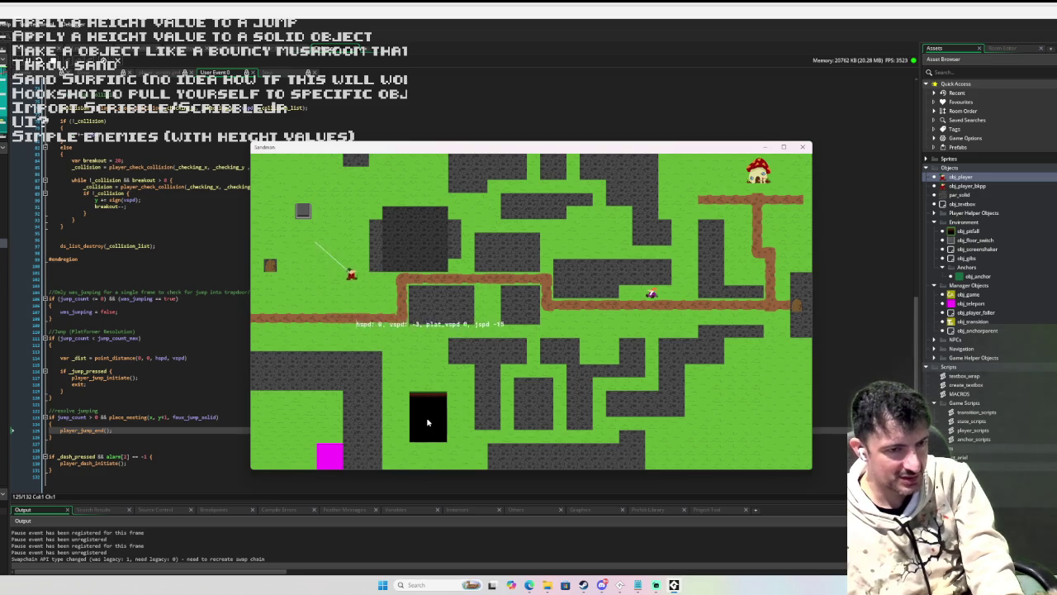
pyautogui.press('Up')
pyautogui.press('Left')
pyautogui.press('Left')
pyautogui.press('Right')
pyautogui.press('Left')
pyautogui.press('Right')
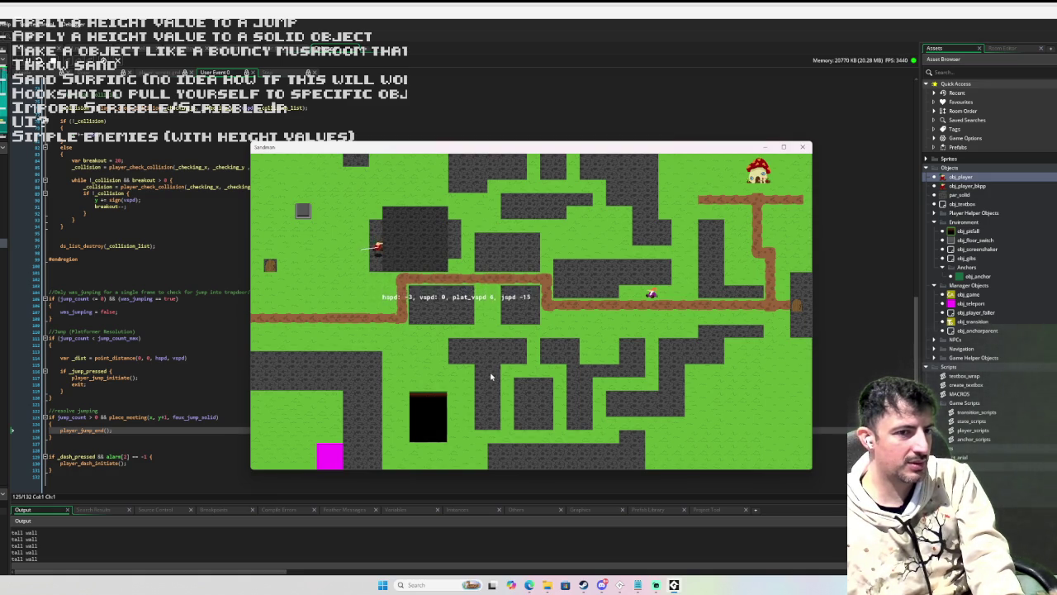
# - Restart the room and hop the player left toward the tall wall
pyautogui.press('r')
pyautogui.press('d')
pyautogui.press('a')
pyautogui.press('space')
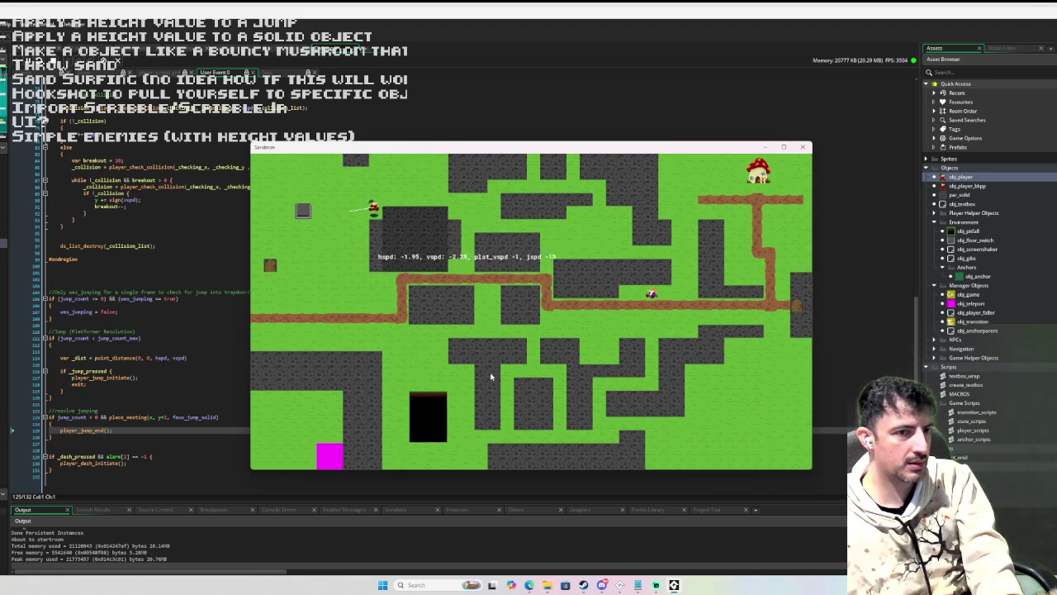
pyautogui.press('a')
pyautogui.press('space')
pyautogui.press('w')
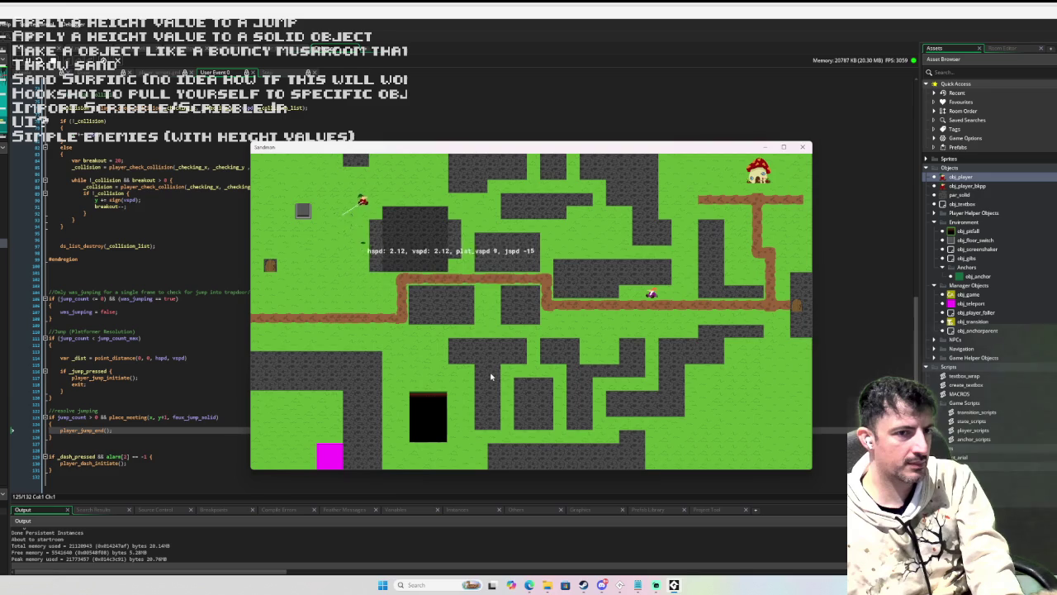
pyautogui.press('a')
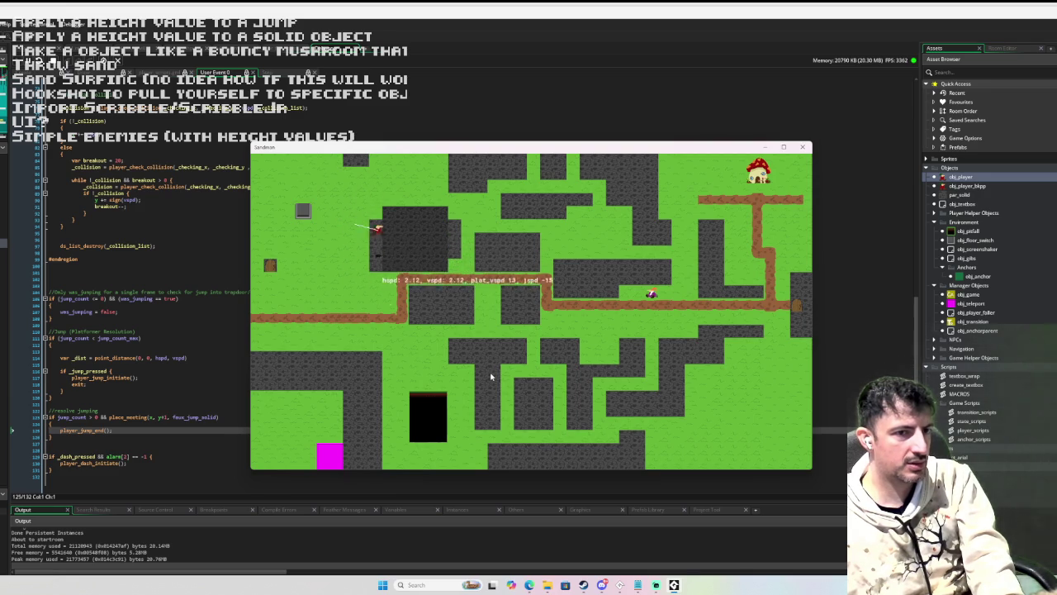
pyautogui.press('space')
# - Walk the player right and up around the wall block
pyautogui.press('Right')
pyautogui.press('Left')
pyautogui.press('Right')
pyautogui.press('Down')
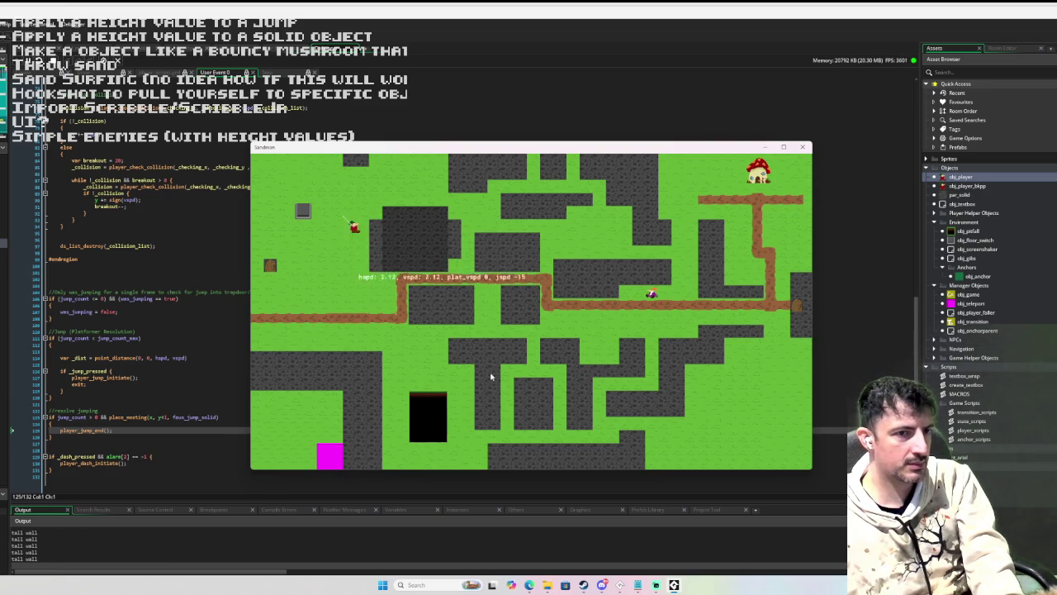
pyautogui.press('Up')
pyautogui.press('Right')
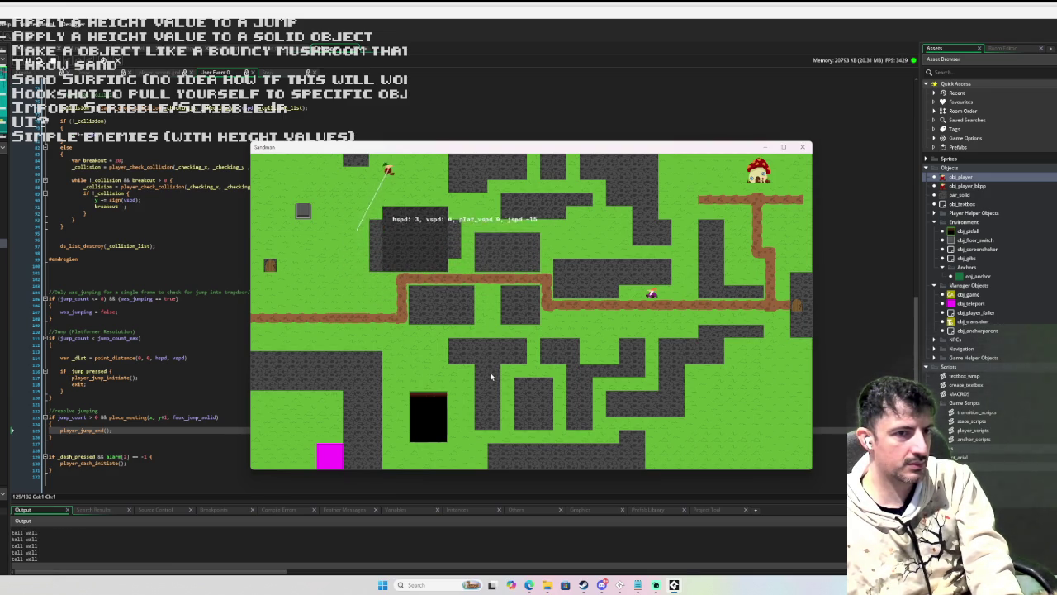
pyautogui.press('Right')
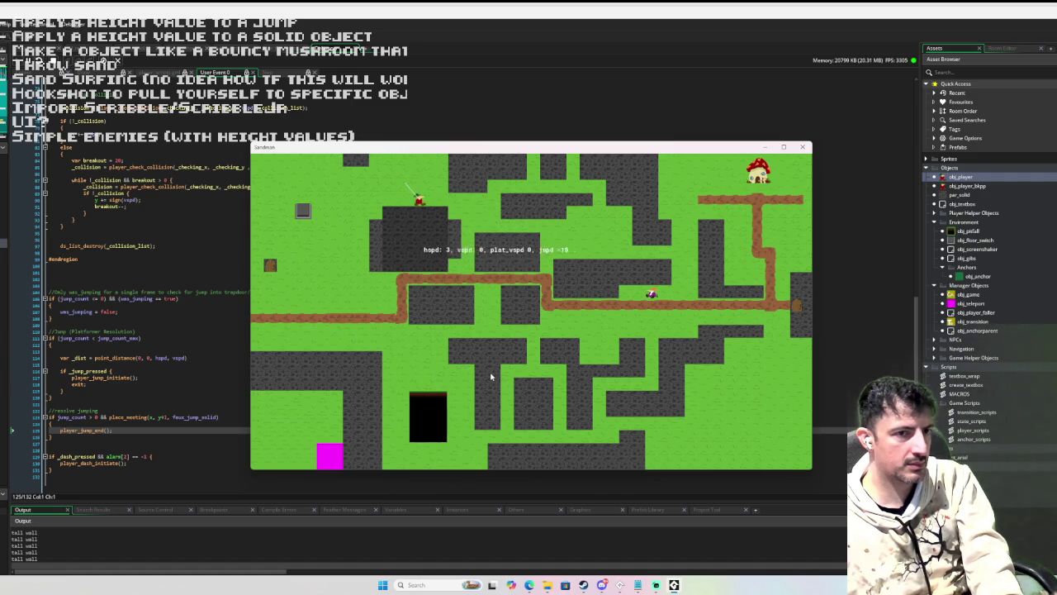
pyautogui.press('Up')
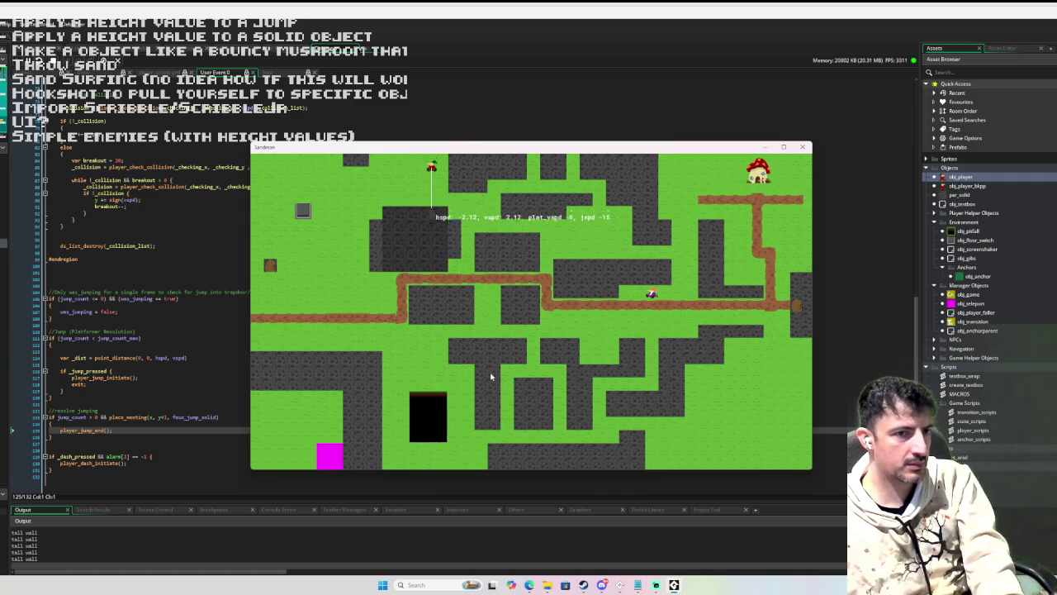
pyautogui.press('Right')
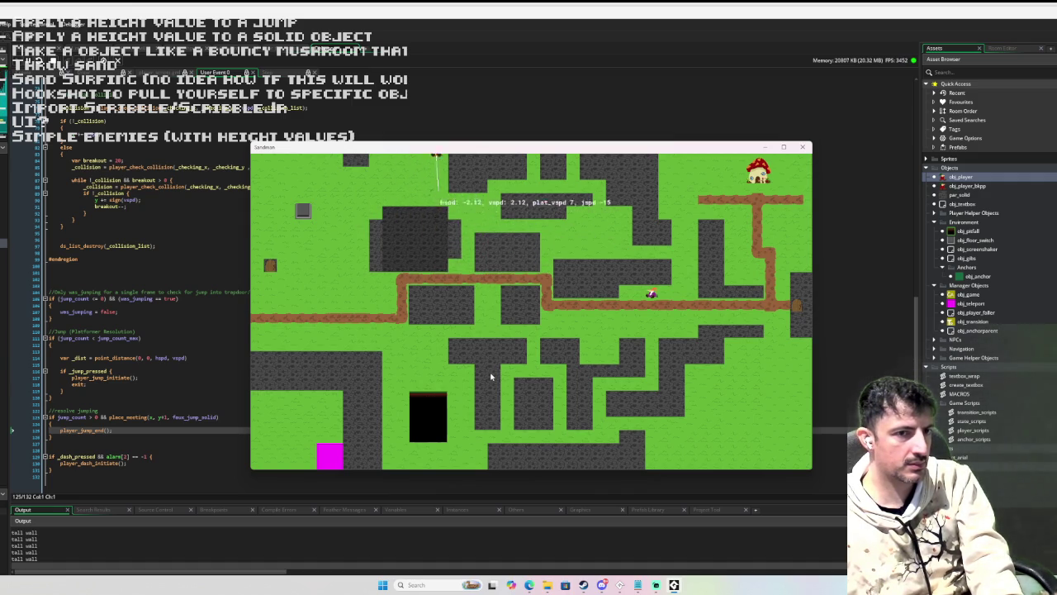
# - Fire and release the hookshot to pull the player upward beside the wall
pyautogui.press('Up')
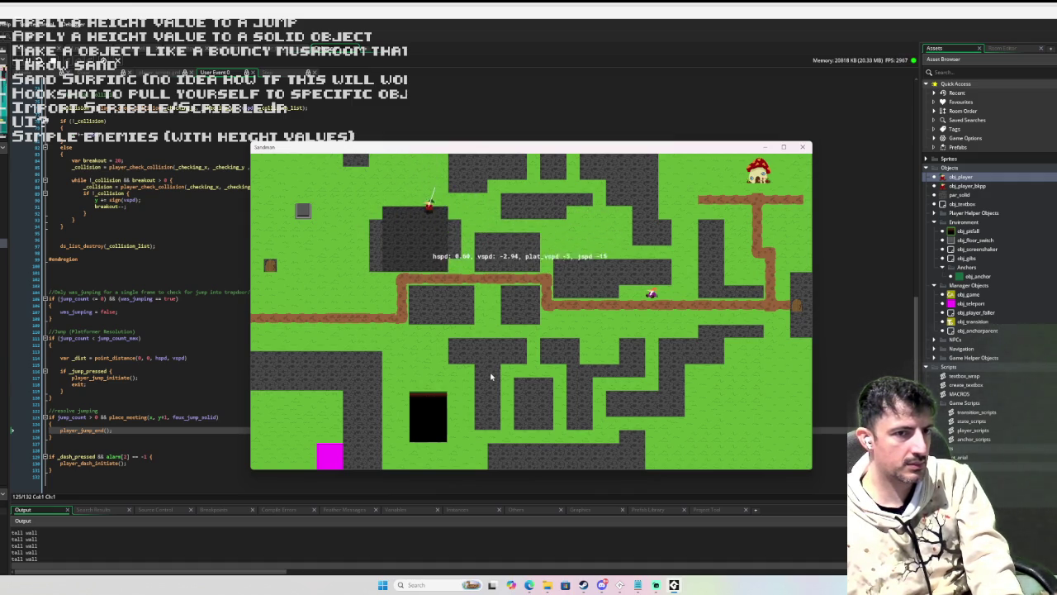
pyautogui.press('Up')
pyautogui.press('Left')
pyautogui.press('Up')
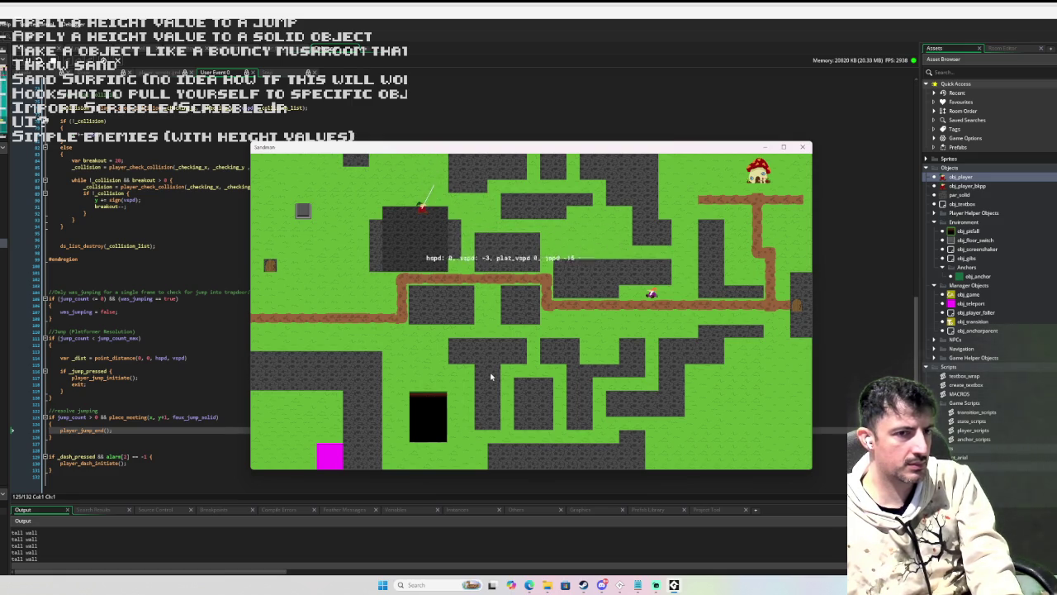
pyautogui.press('Right')
pyautogui.press('Left')
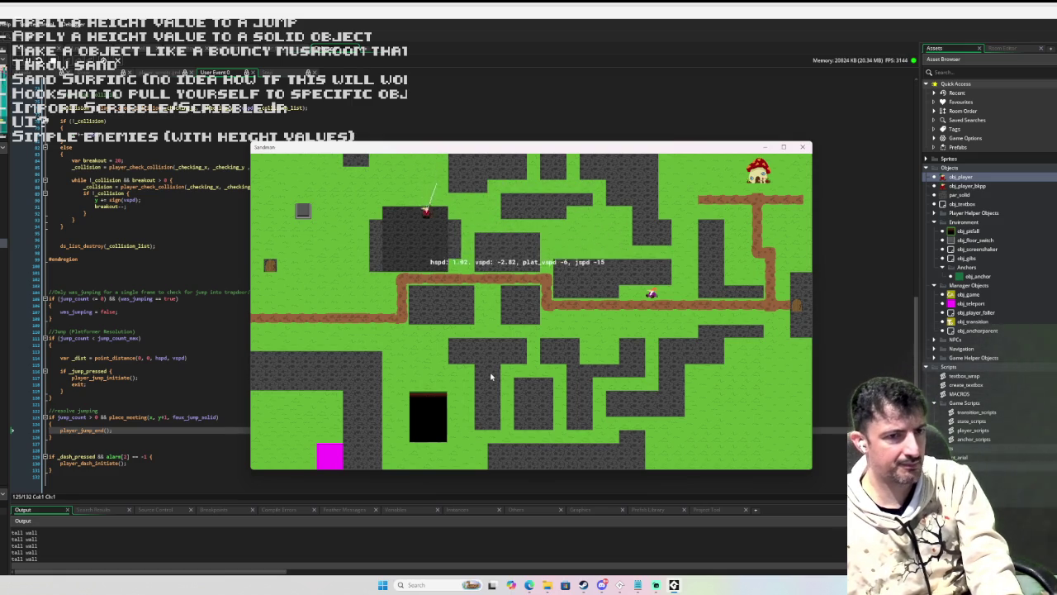
pyautogui.press('Up')
pyautogui.press('Left')
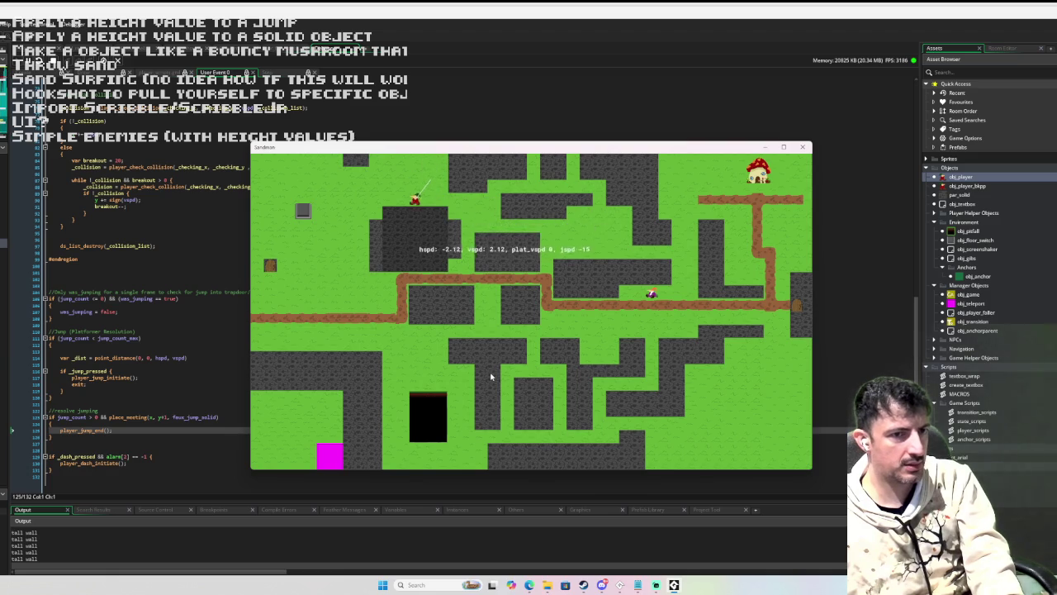
# - Walk up to the tall wall and jump the player onto its top
pyautogui.press('Up')
pyautogui.press('Right')
pyautogui.press('Left')
pyautogui.press('Left')
pyautogui.press('Down')
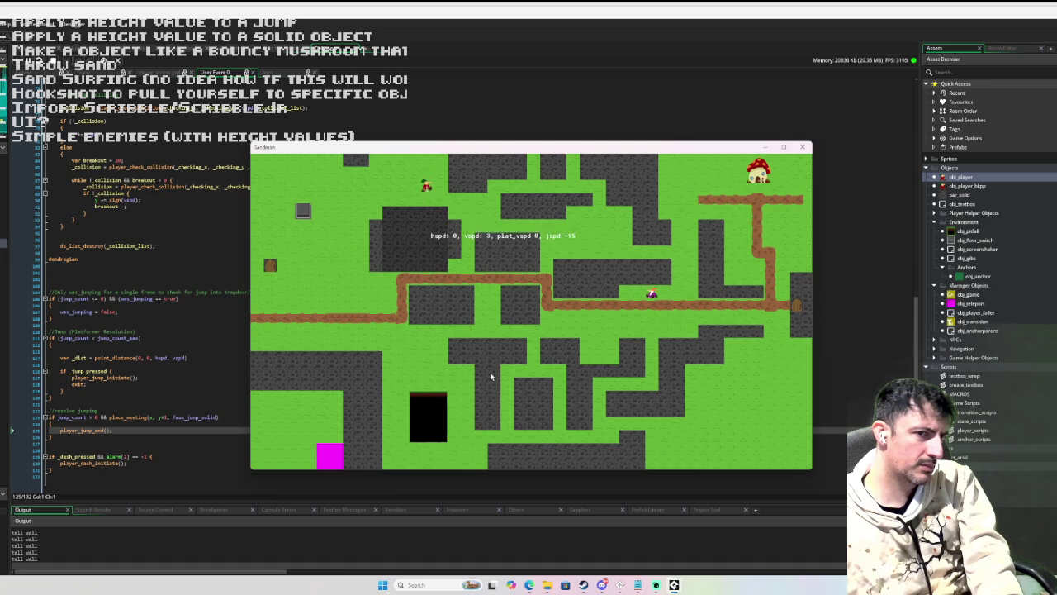
pyautogui.press('Up')
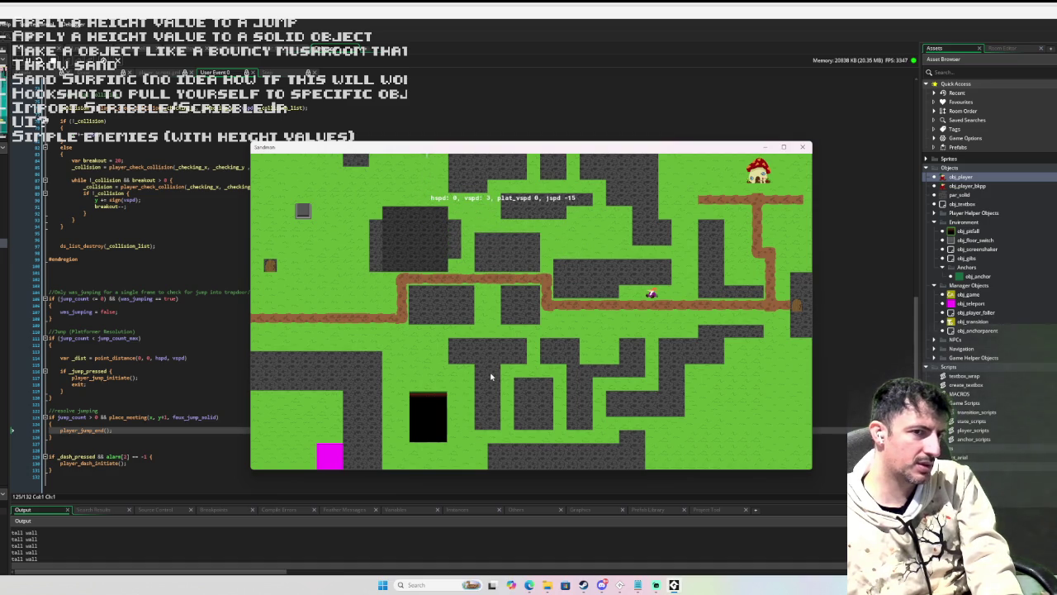
pyautogui.press('space')
pyautogui.press('Left')
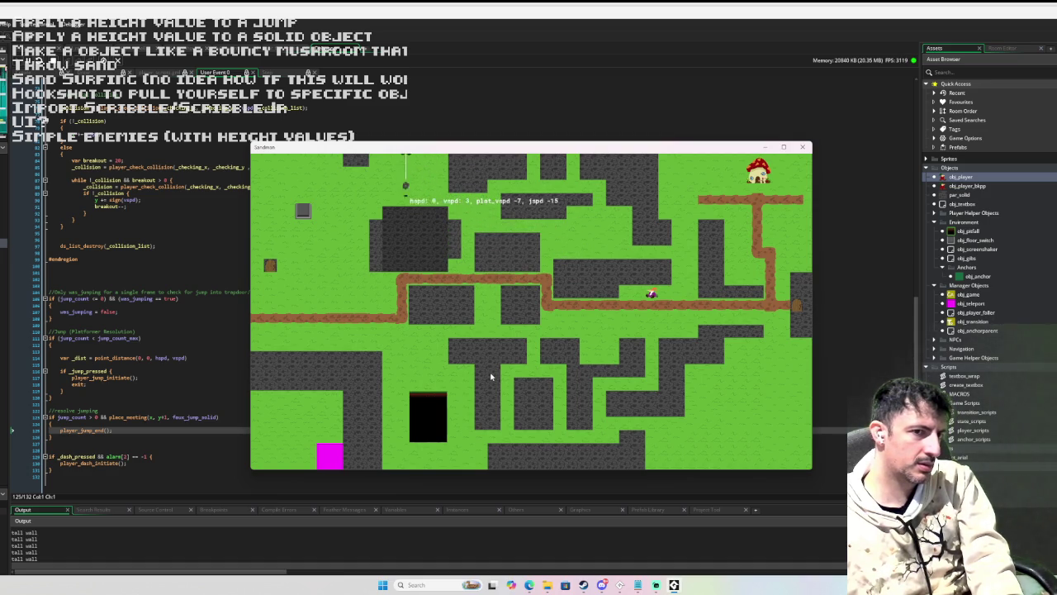
pyautogui.press('space')
# - Test jumps in place and toward the wall's side, then stop the game
pyautogui.press('Down')
pyautogui.press('space')
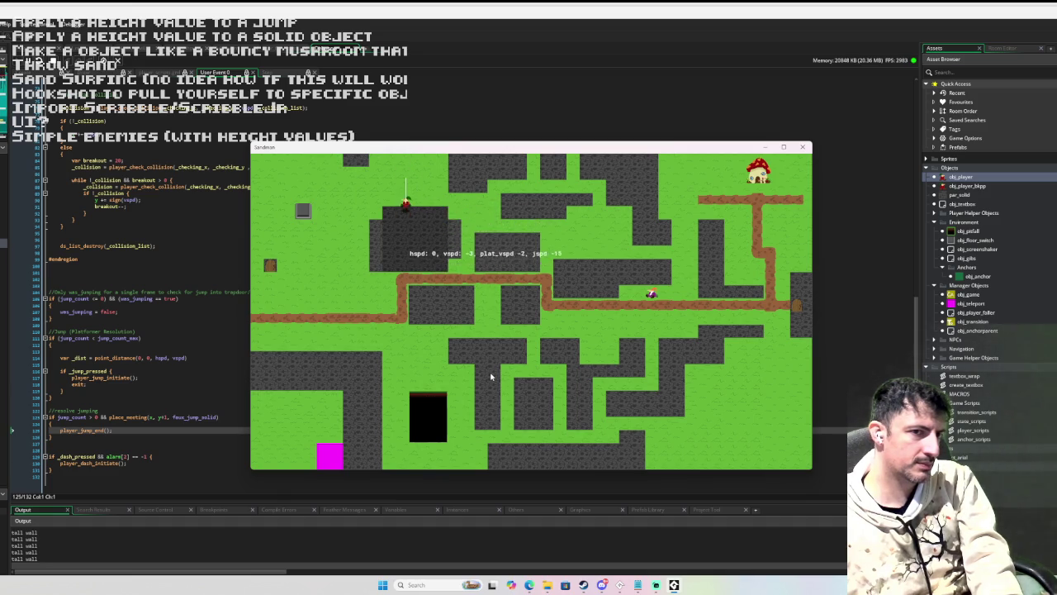
pyautogui.press('Left')
pyautogui.press('space')
pyautogui.press('Right')
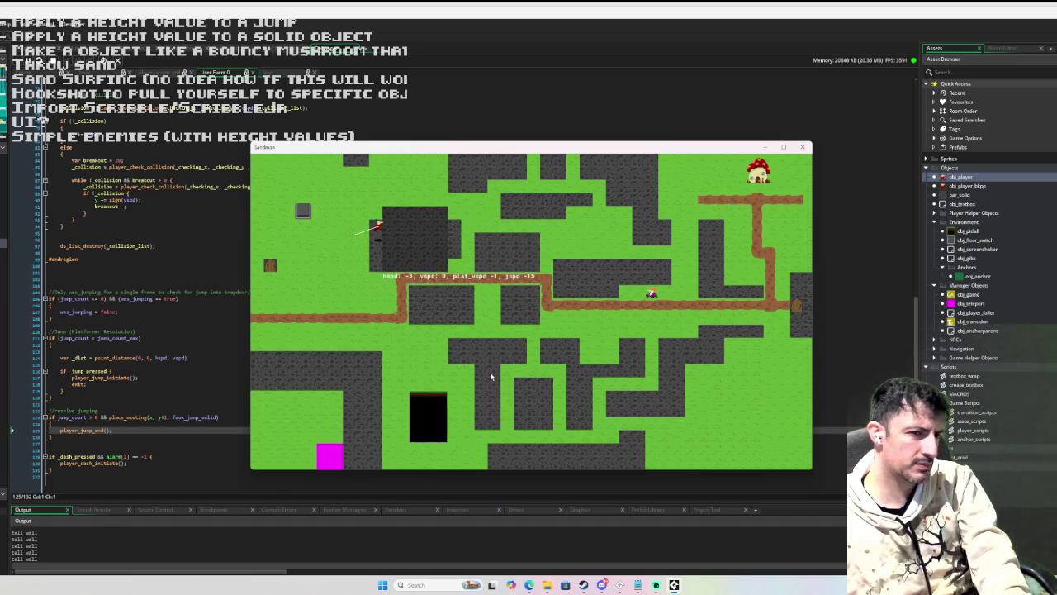
pyautogui.press('Escape')
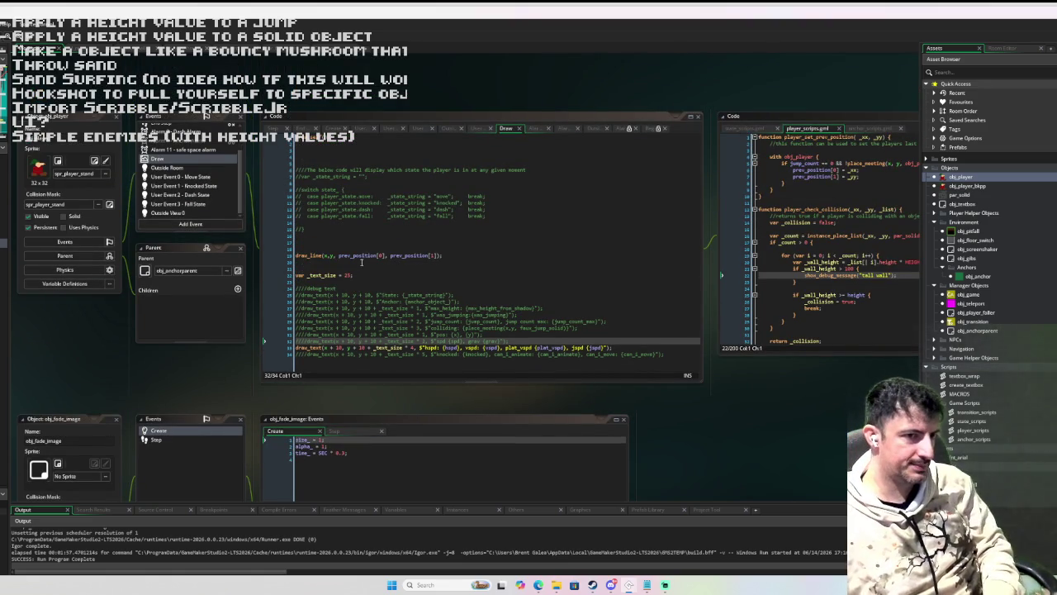
# - View obj_player's Move State code, then its Knocked State user event code
pyautogui.click(206, 177)
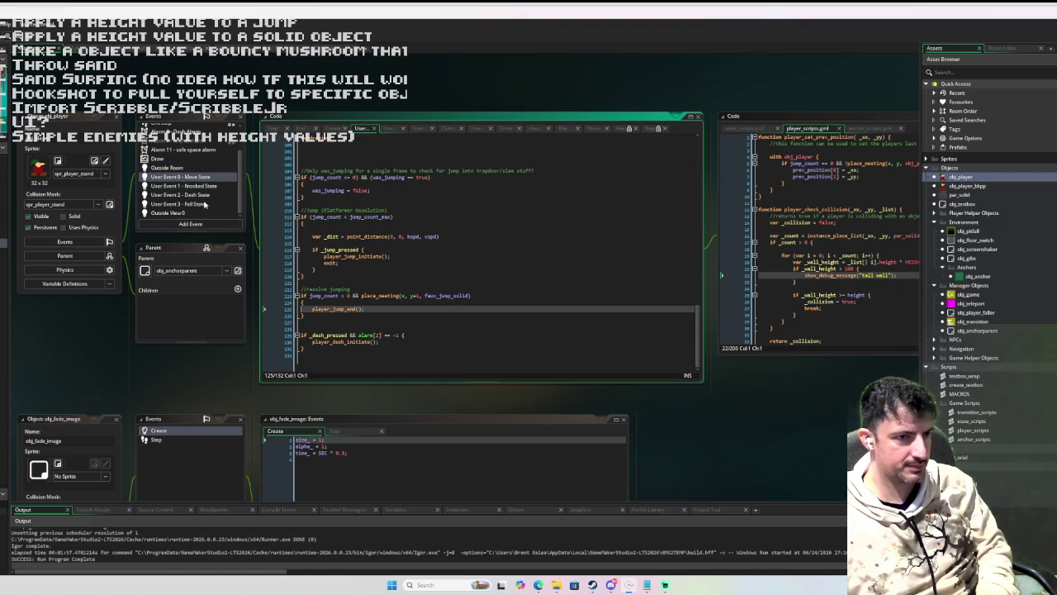
pyautogui.click(206, 185)
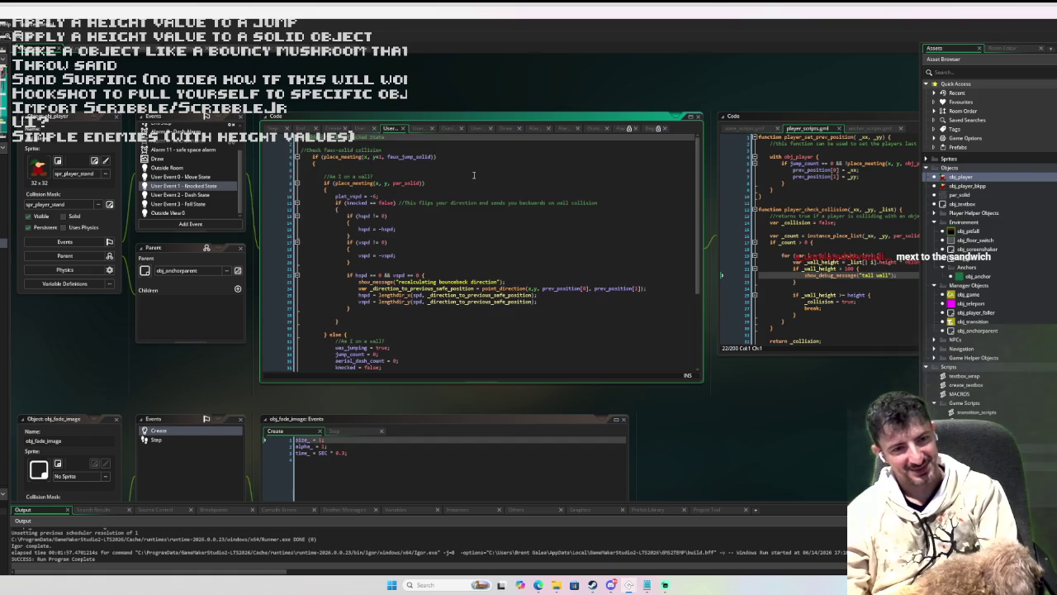
pyautogui.scroll(-2, 463, 175)
pyautogui.scroll(-2, 467, 177)
pyautogui.scroll(-2, 468, 177)
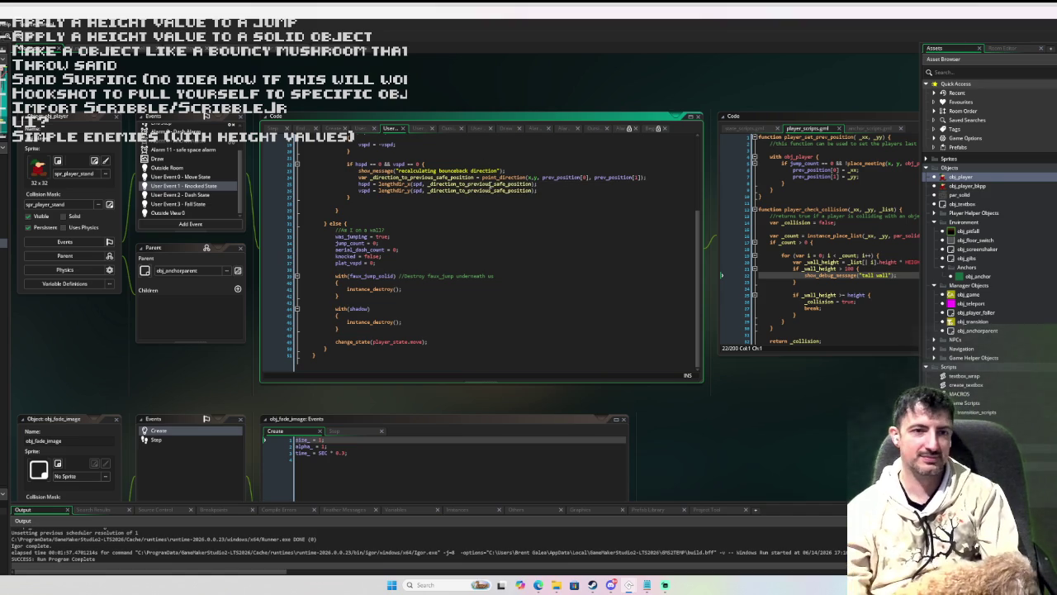
pyautogui.scroll(5, 482, 244)
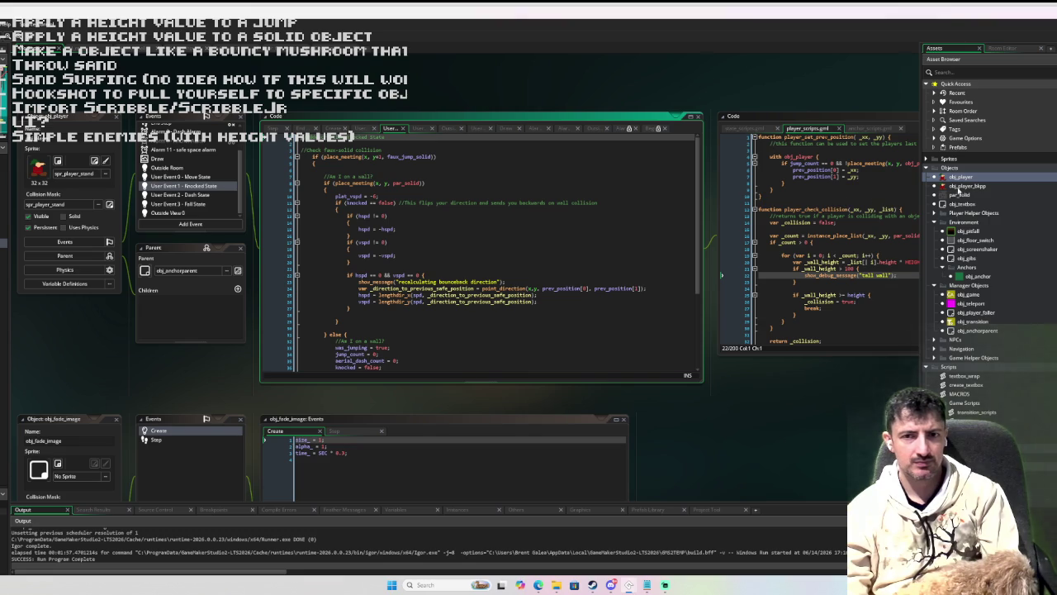
pyautogui.click(934, 159)
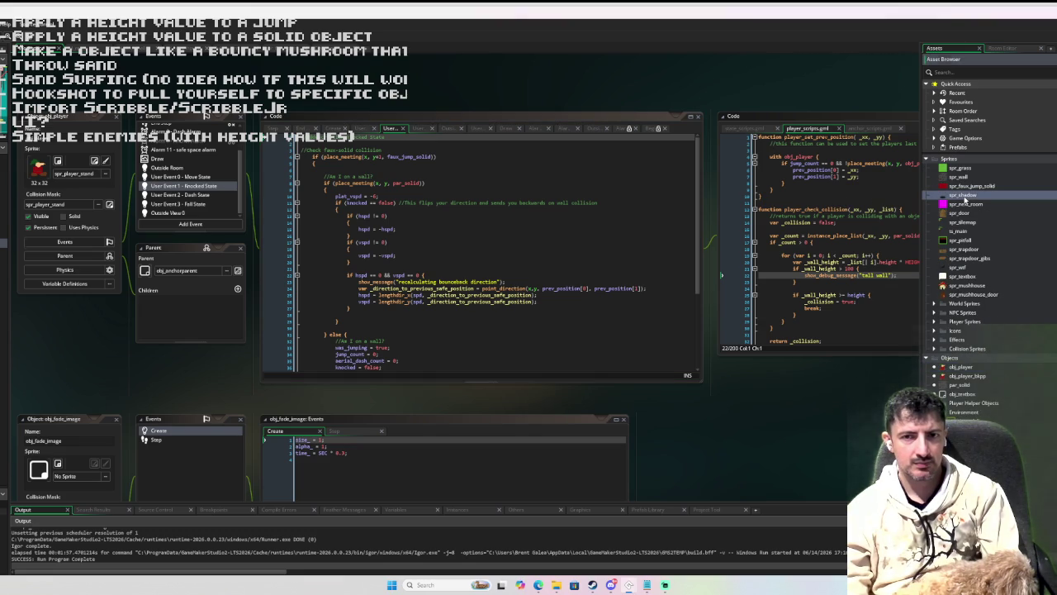
# - Look over spr_shadow, then open spr_player_jump from the Player Sprites folder
pyautogui.doubleClick(961, 195)
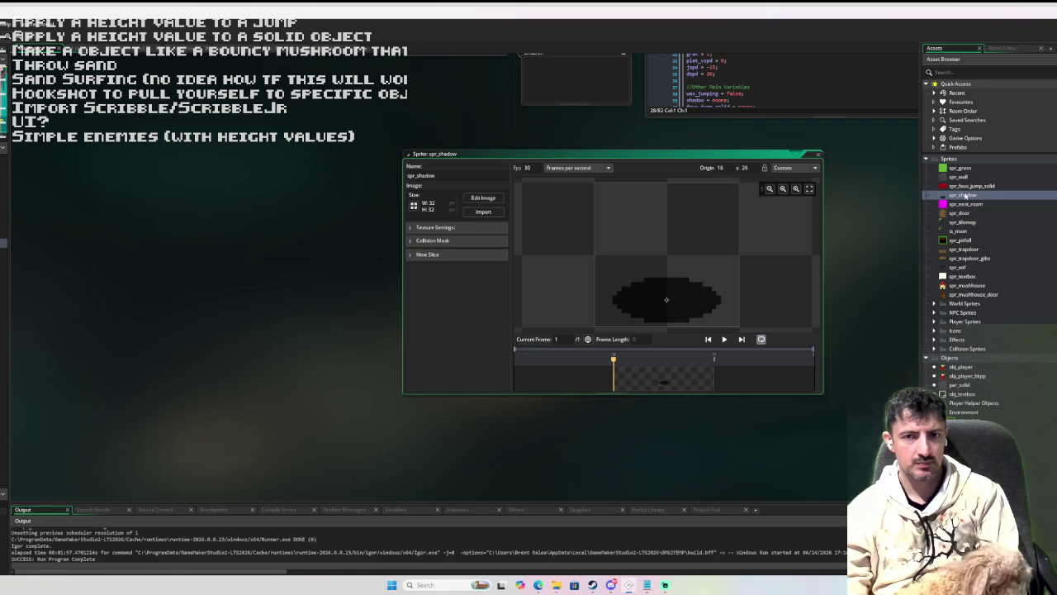
pyautogui.scroll(-2, 952, 359)
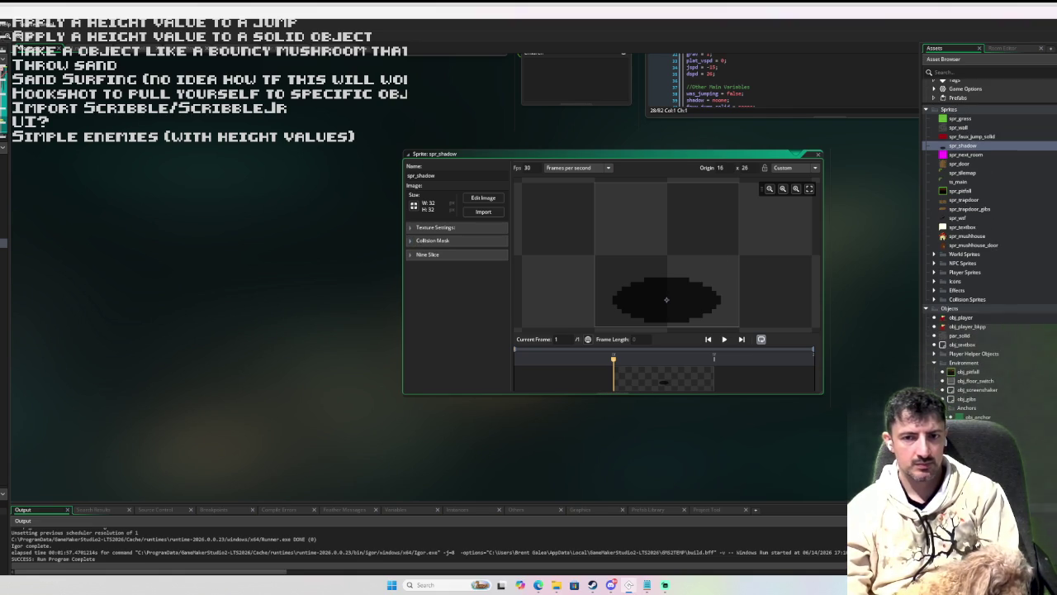
pyautogui.scroll(-1, 989, 287)
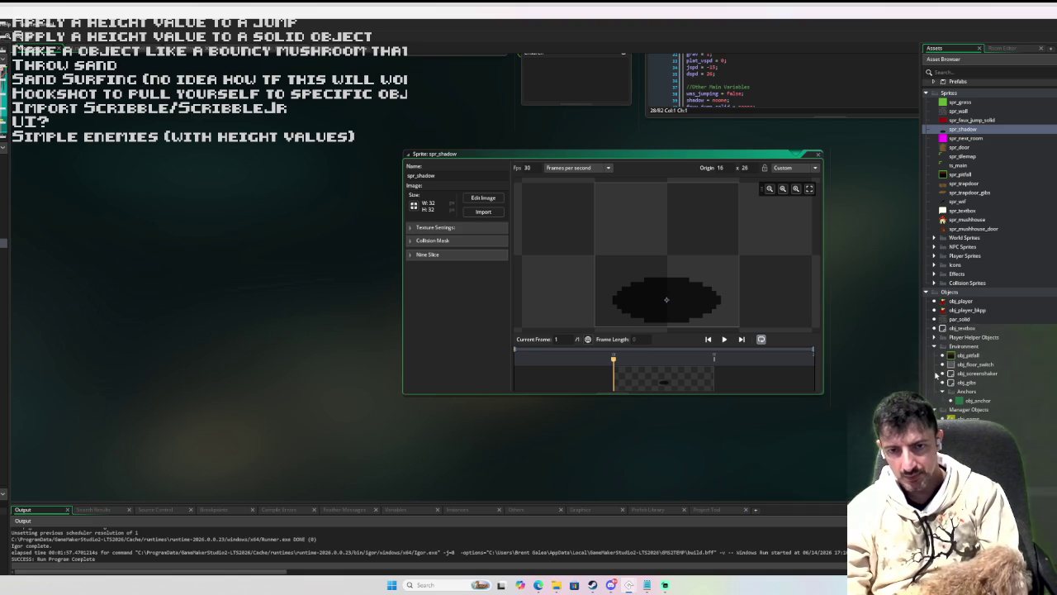
pyautogui.scroll(3, 946, 356)
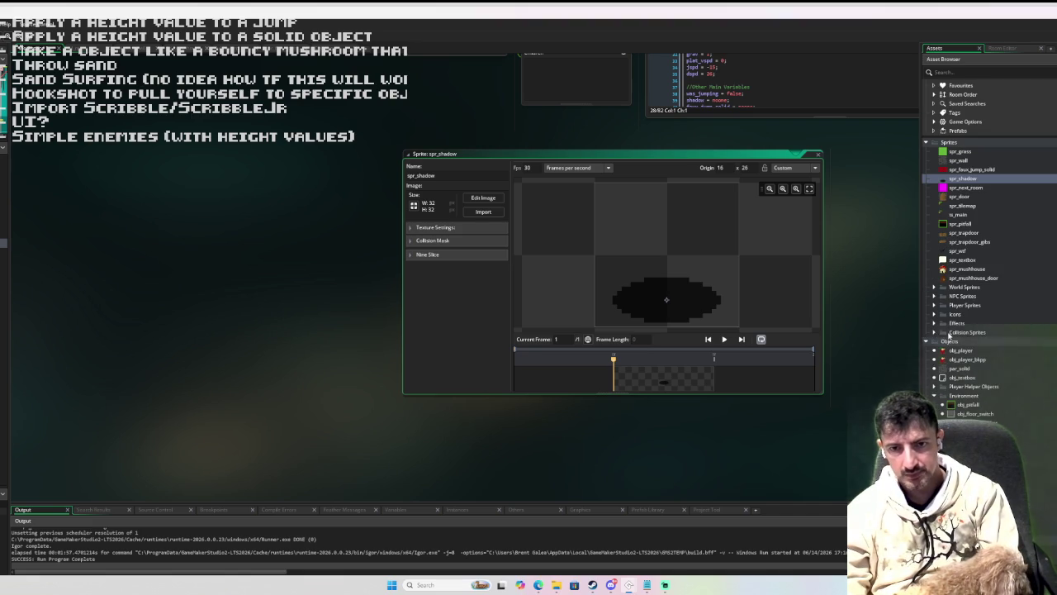
pyautogui.click(936, 305)
pyautogui.doubleClick(977, 332)
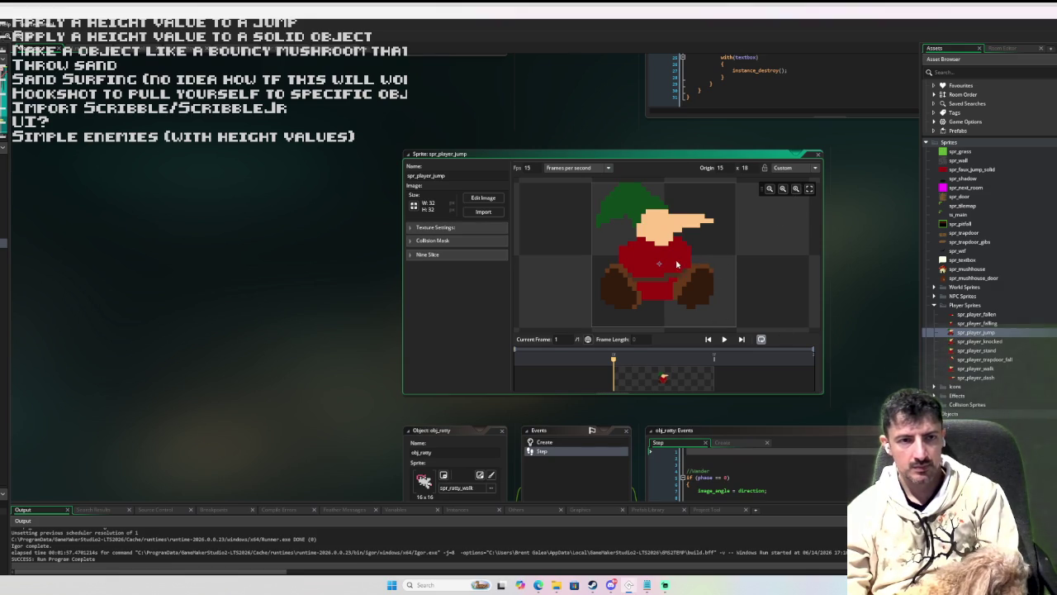
# - Expand spr_player_jump's Collision Mask to show the Manual rectangle mask (8, 22, 13, 31)
pyautogui.click(446, 242)
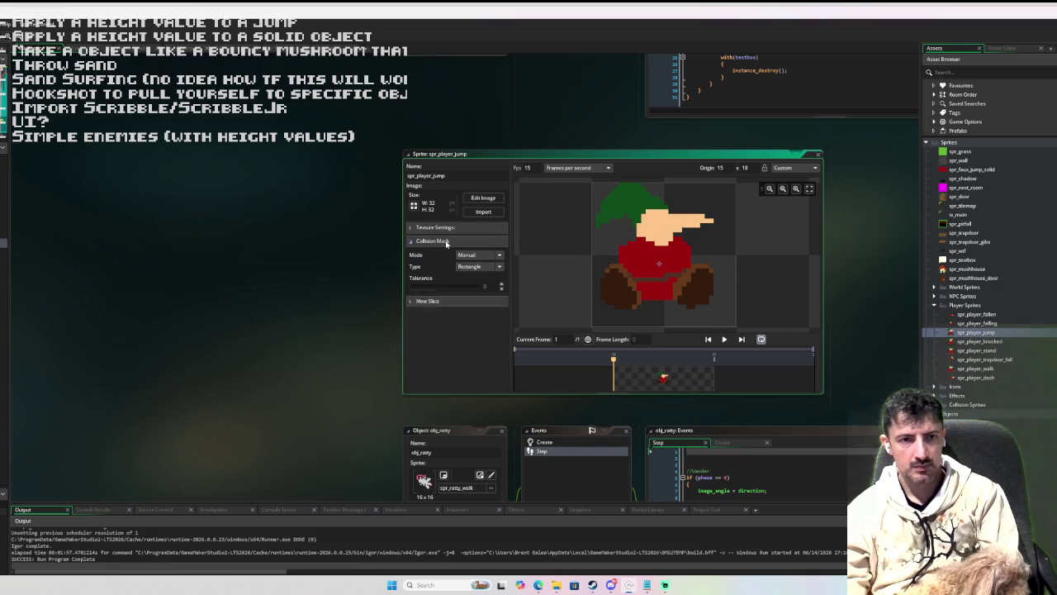
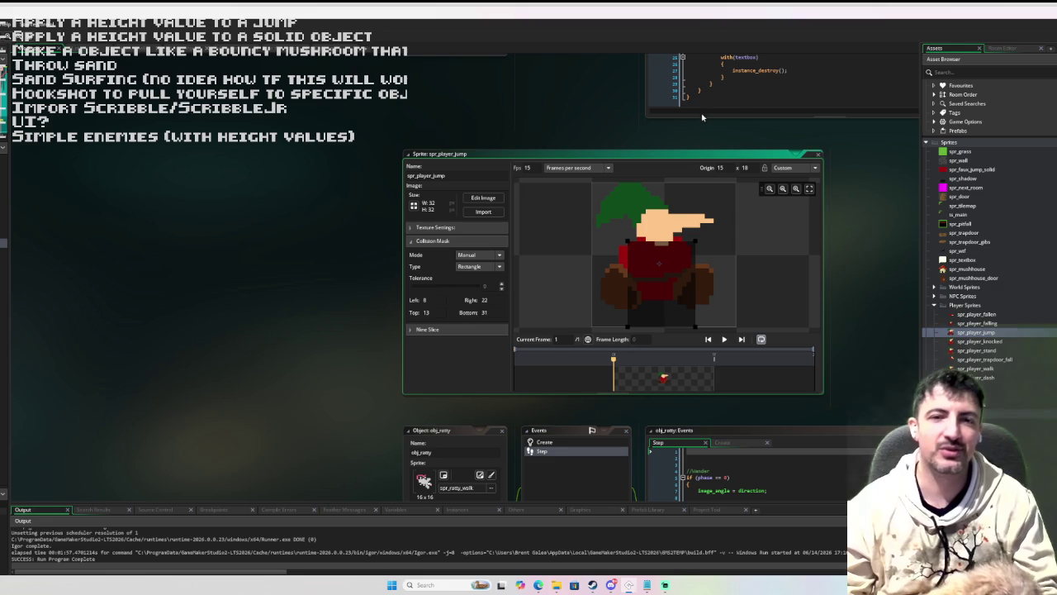
# - Close the spr_player_jump sprite, test-run the game walking the player right and left, then quit
pyautogui.click(817, 155)
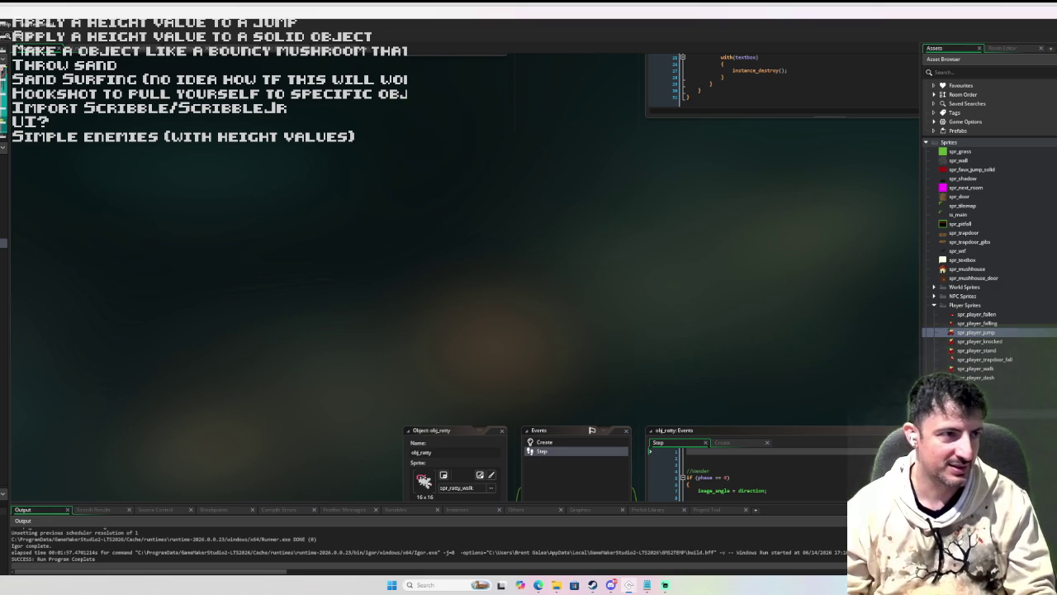
pyautogui.press('F6')
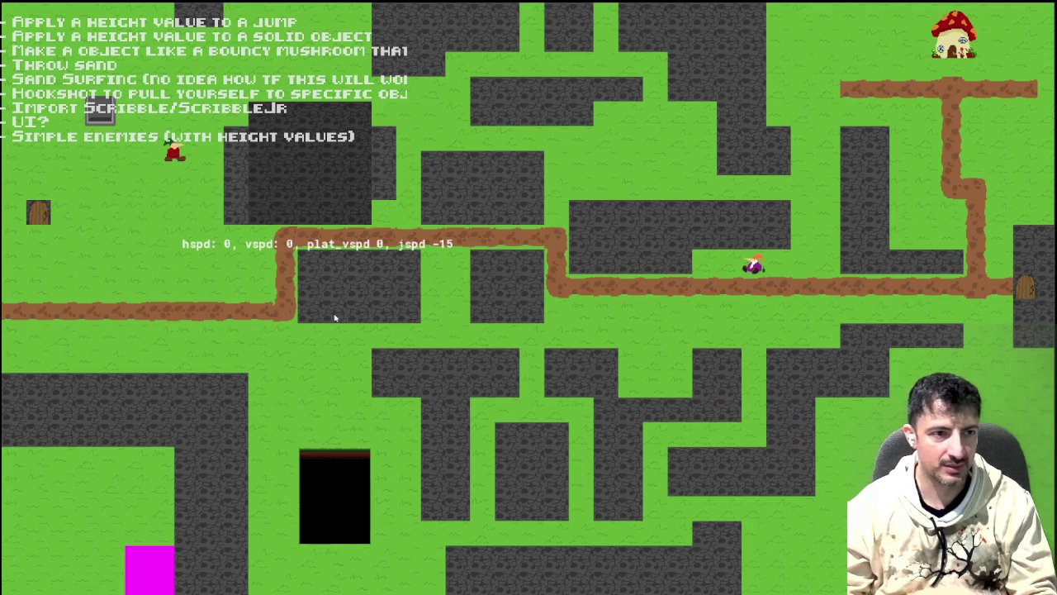
pyautogui.press('d')
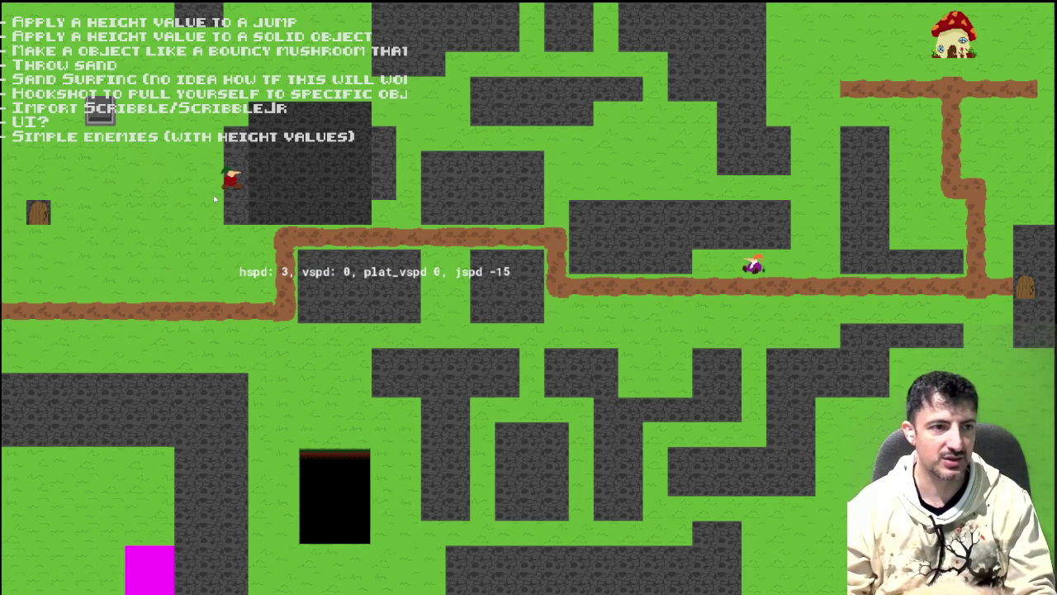
pyautogui.press('a')
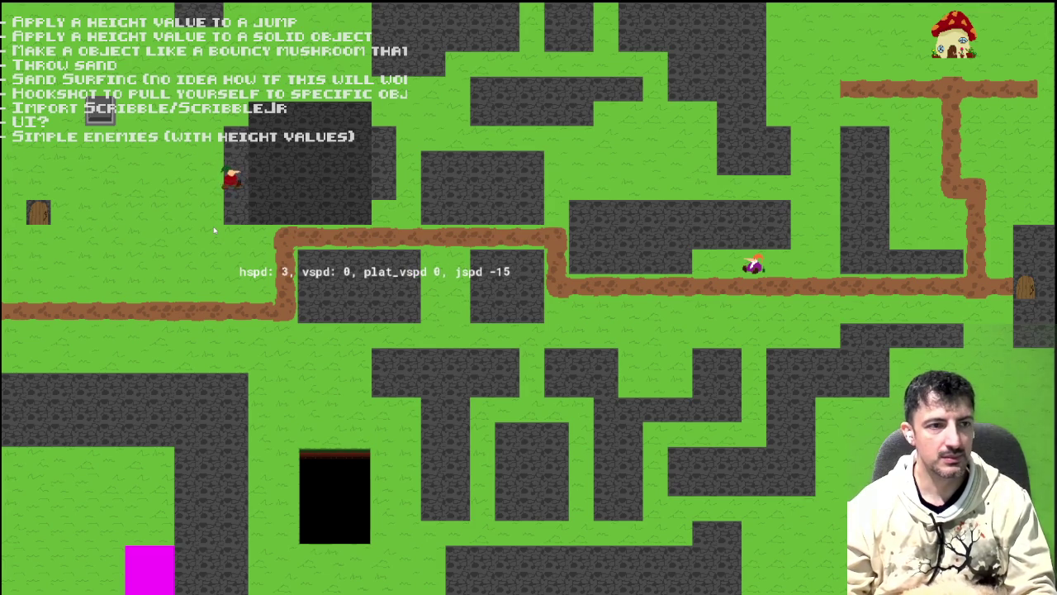
pyautogui.press('Escape')
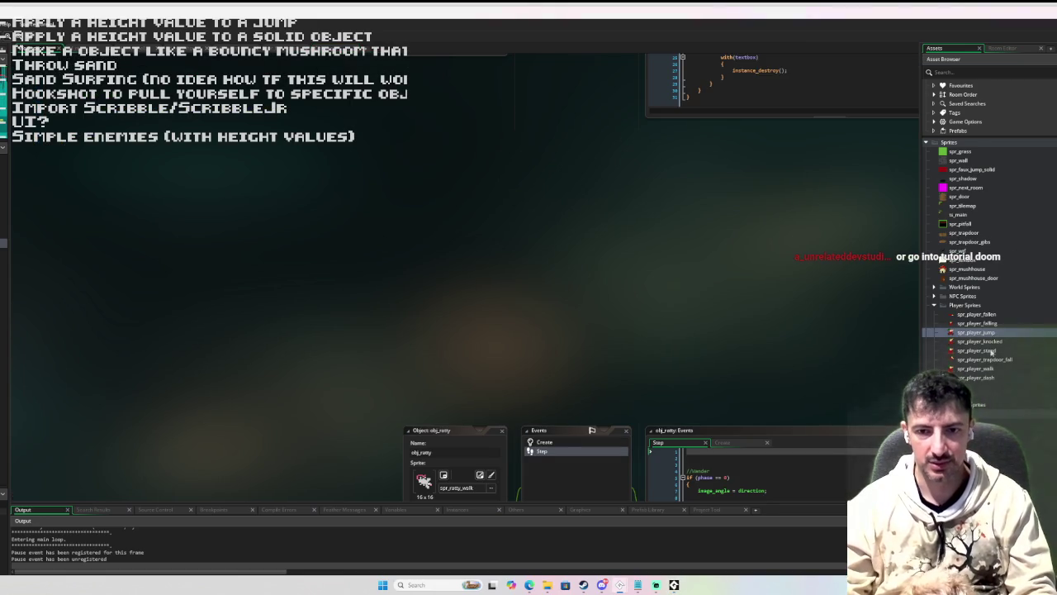
# - Open obj_player and bring up its User Event 0 Move State code
pyautogui.scroll(-3, 1024, 335)
pyautogui.doubleClick(969, 324)
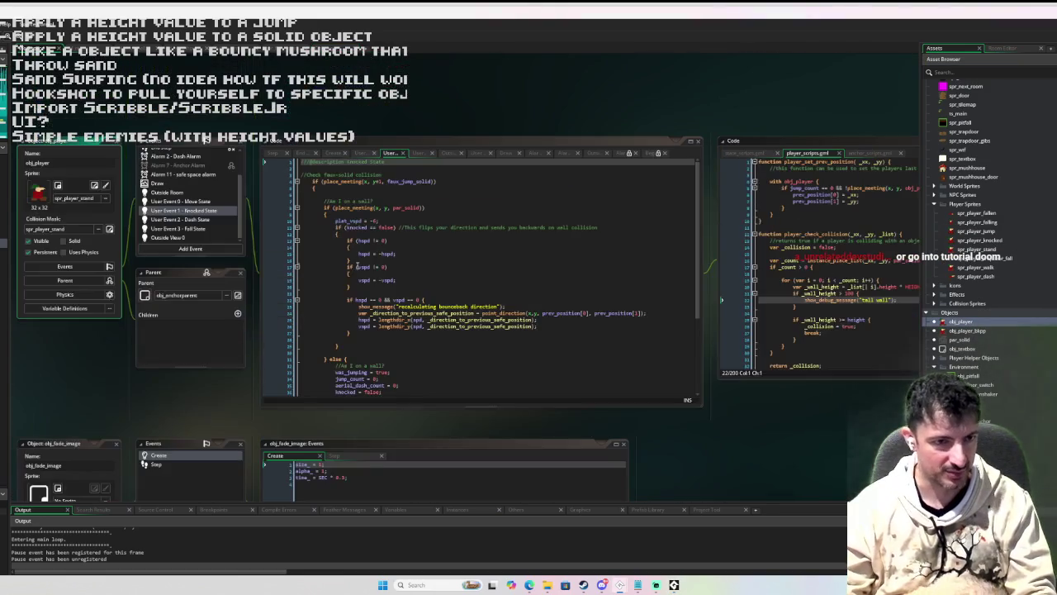
pyautogui.click(186, 201)
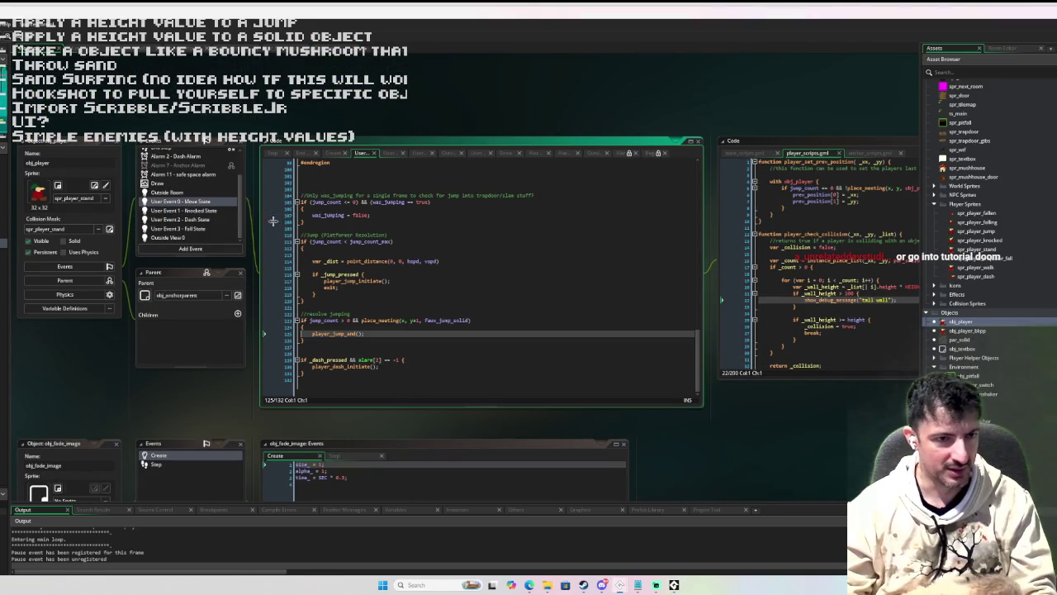
pyautogui.scroll(15, 313, 239)
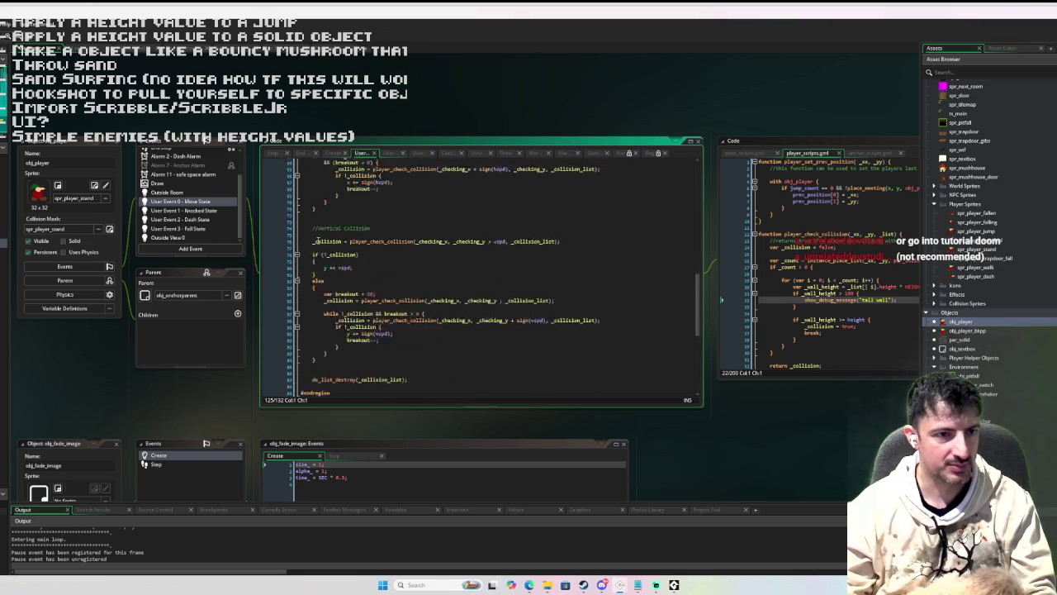
pyautogui.scroll(3, 318, 241)
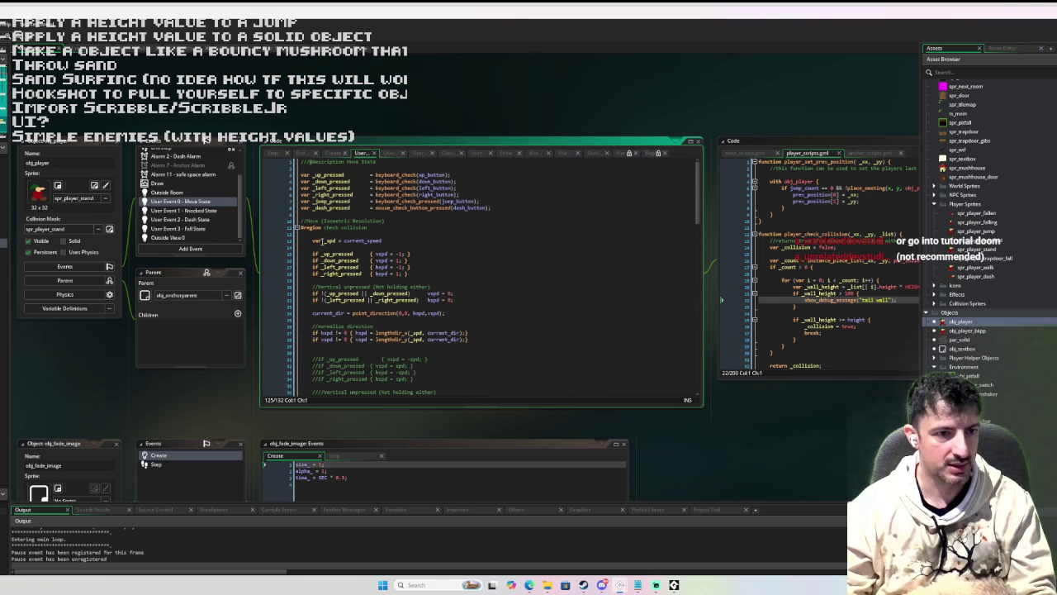
pyautogui.scroll(-3, 319, 248)
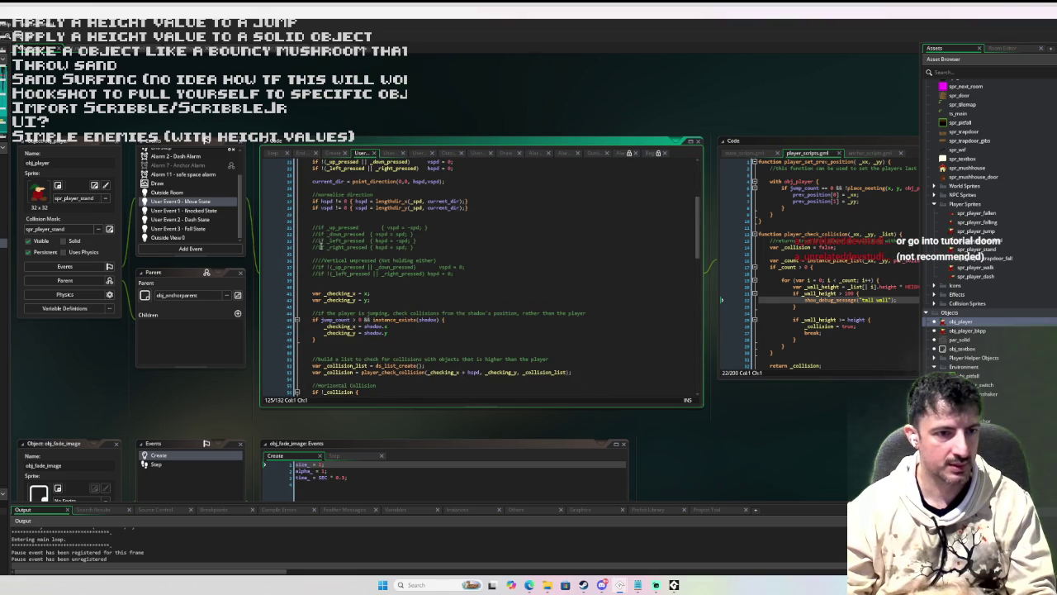
pyautogui.scroll(3, 296, 261)
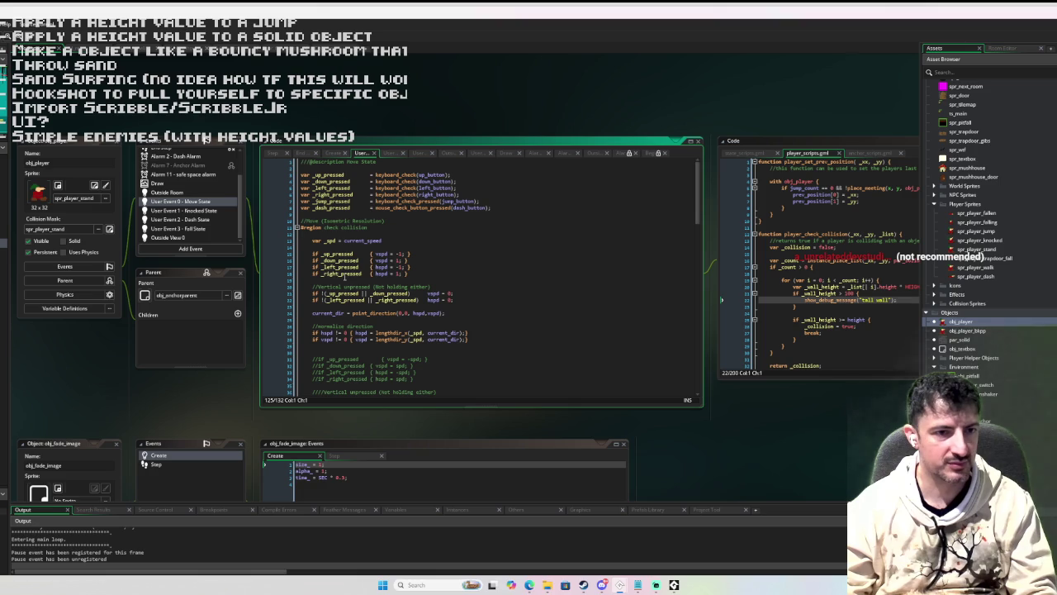
pyautogui.scroll(-1, 344, 310)
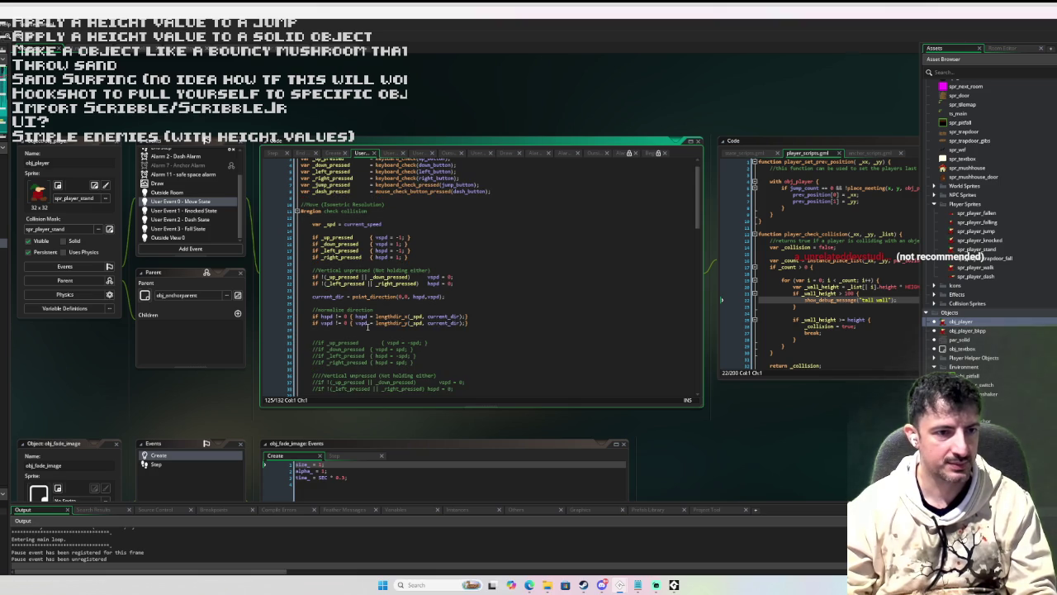
pyautogui.scroll(-1, 368, 327)
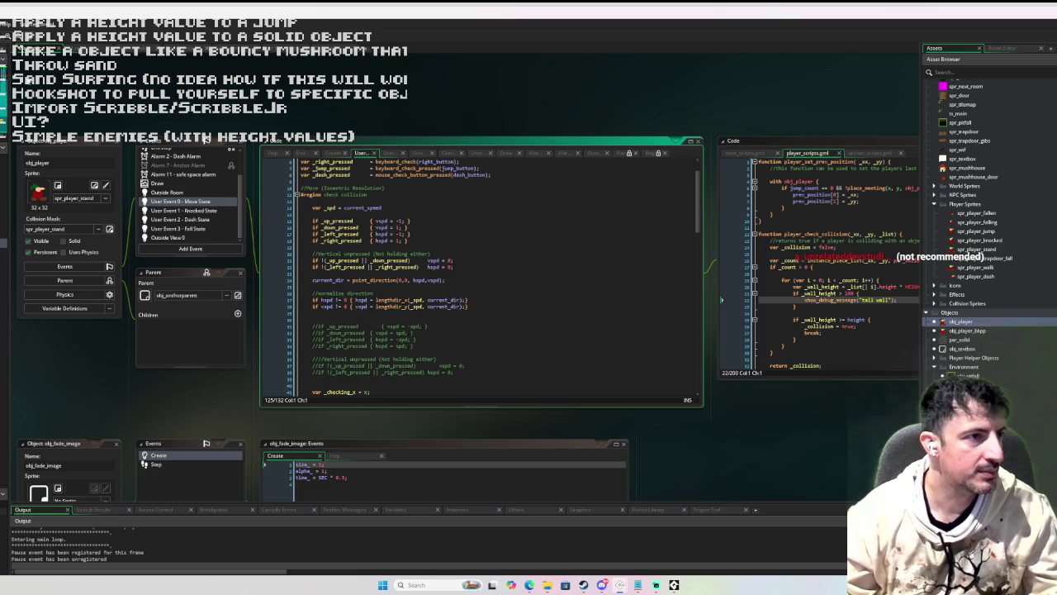
# - Stop the game, move the hspd assignment onto its own line inside the if block, and rebuild
pyautogui.hotkey('shift', 'F5')
pyautogui.click(390, 280)
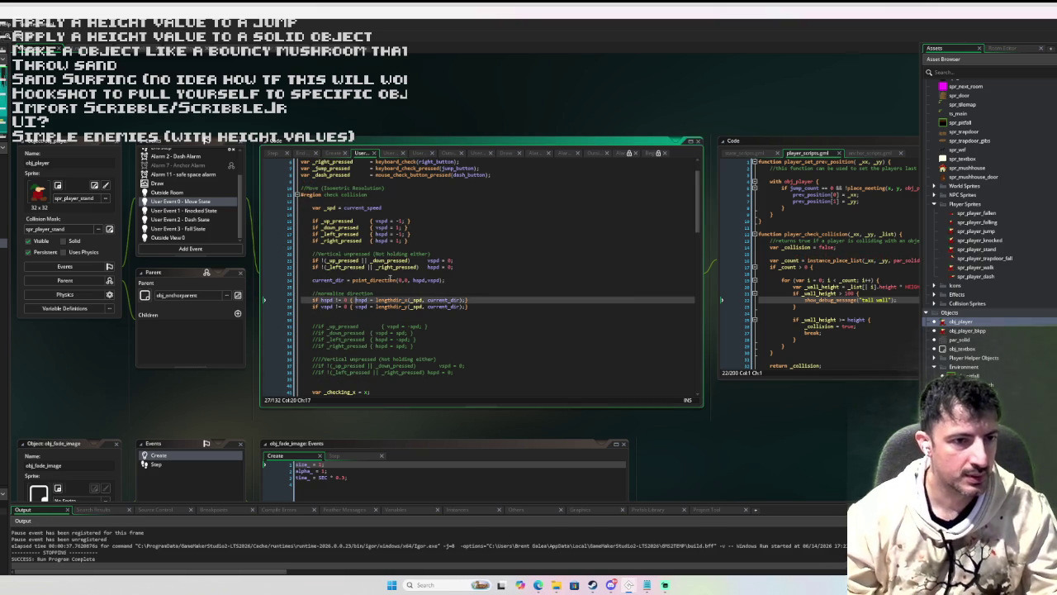
pyautogui.press('Return')
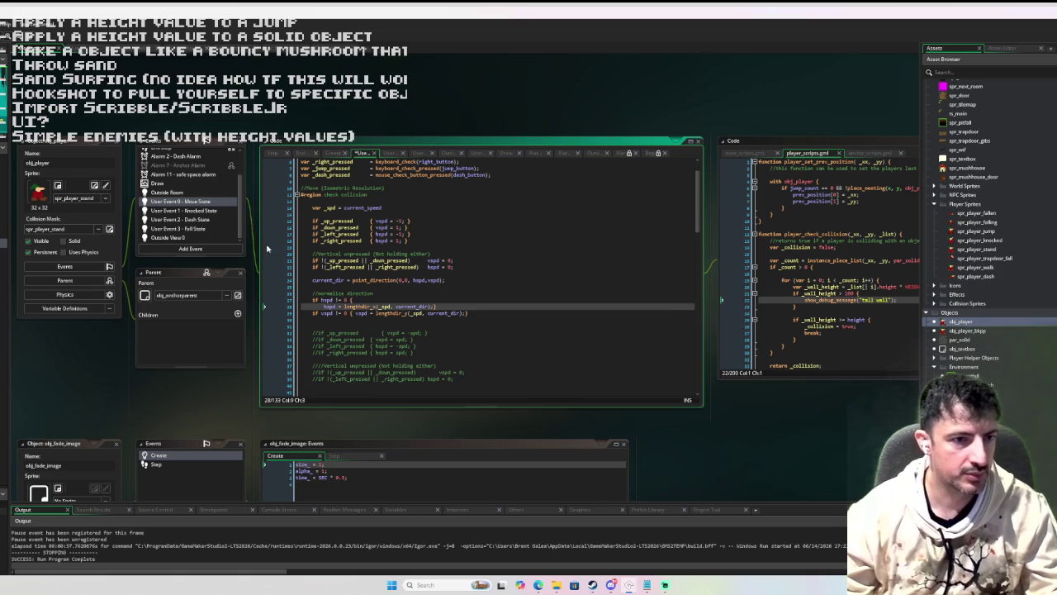
pyautogui.press('End')
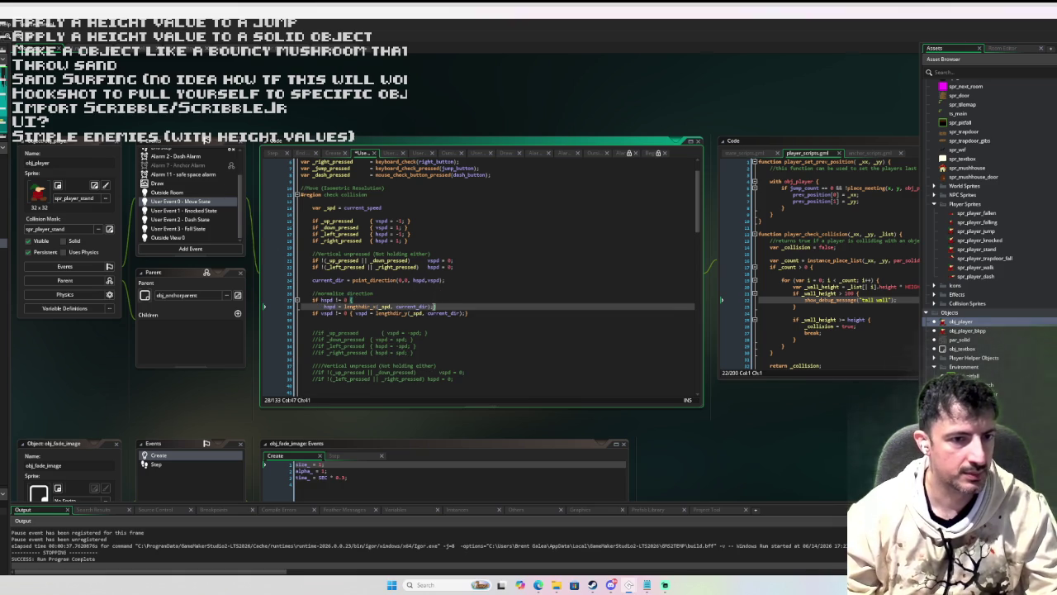
pyautogui.press('Return')
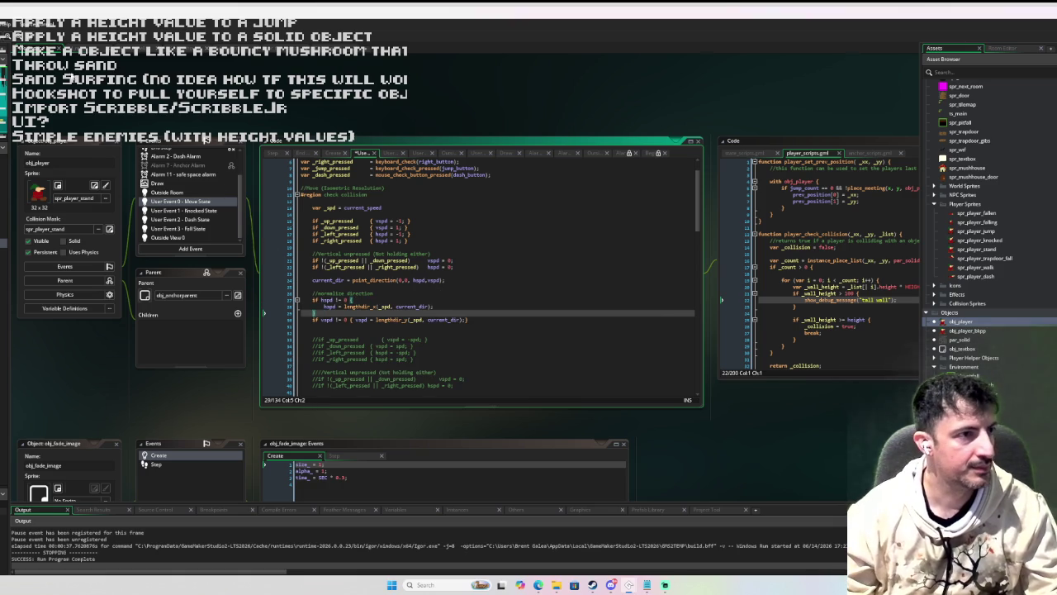
pyautogui.press('F6')
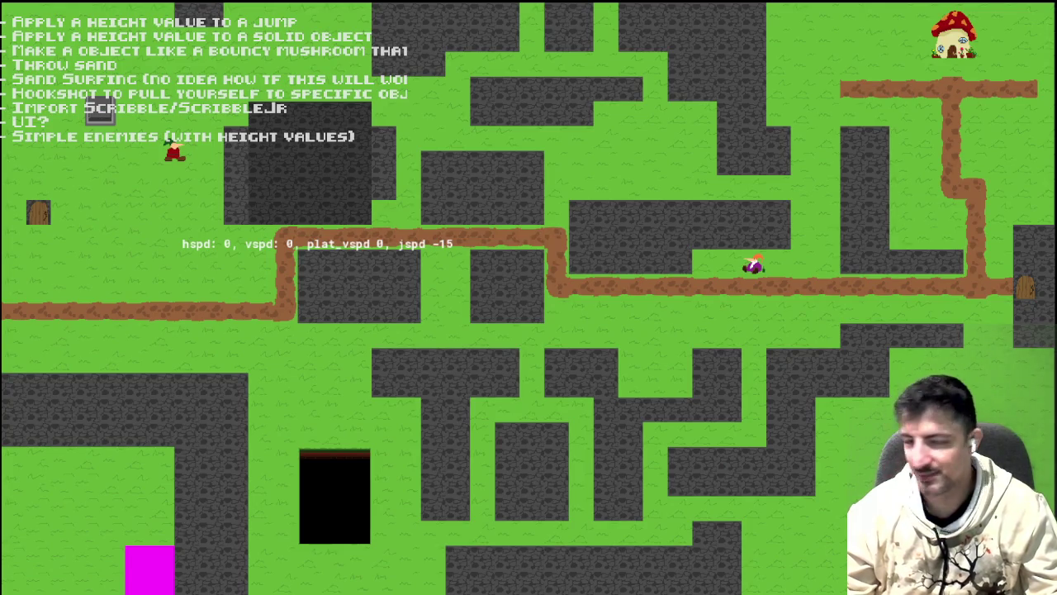
# - Add a breakpoint on line 28's hspd = lengthdir_x line, move the player to hit it, then resume
pyautogui.press('Down')
pyautogui.press('Right')
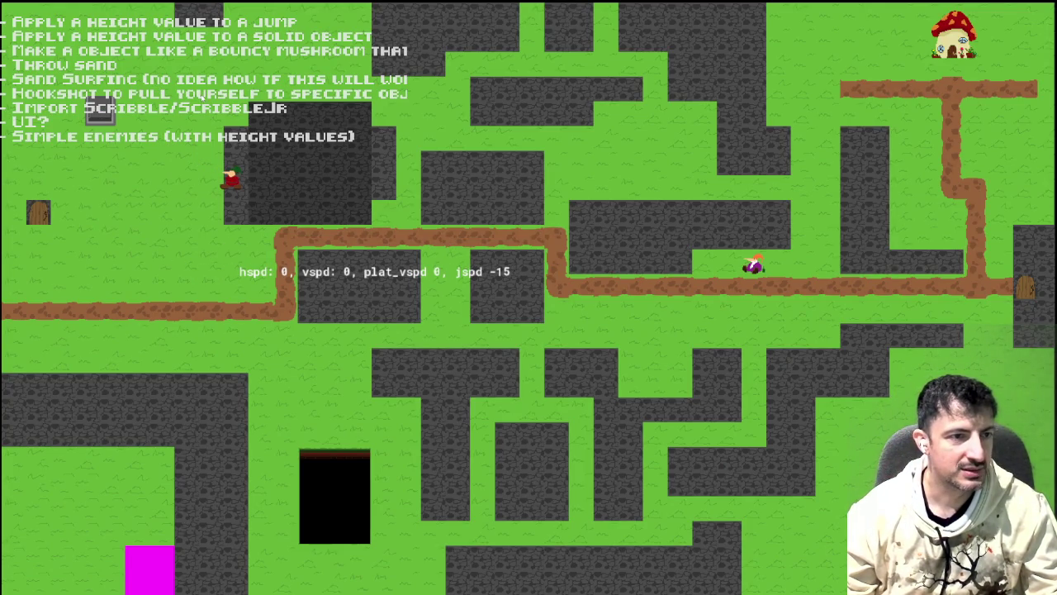
pyautogui.hotkey('alt', 'Tab')
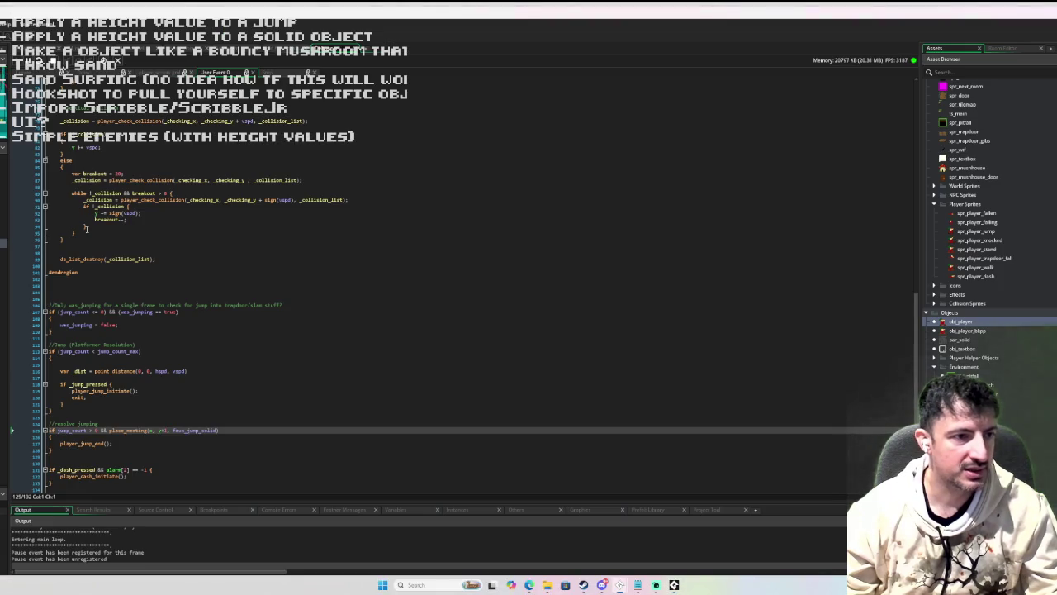
pyautogui.scroll(15, 89, 222)
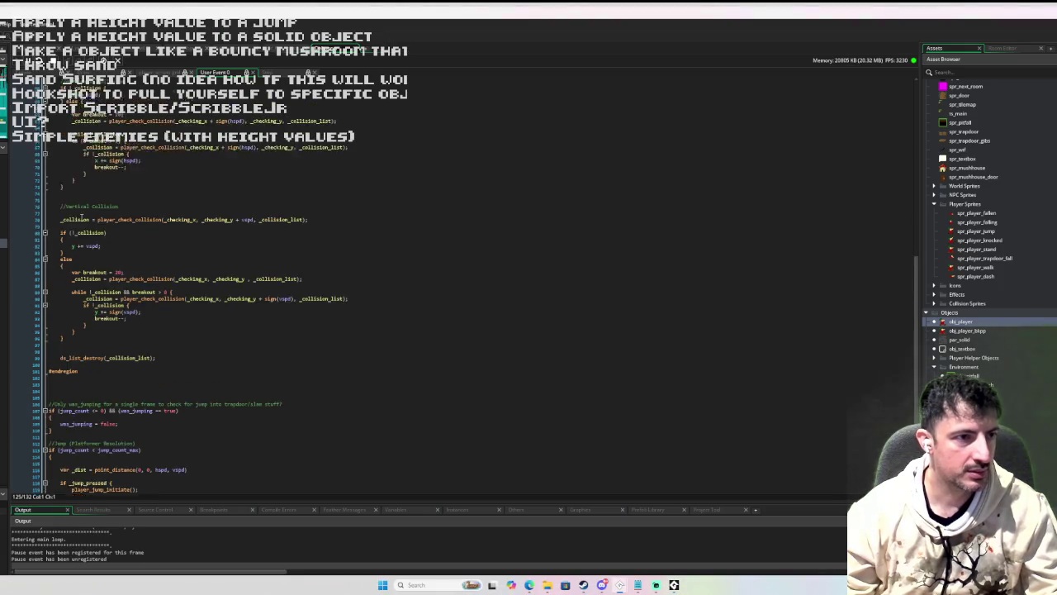
pyautogui.scroll(8, 89, 221)
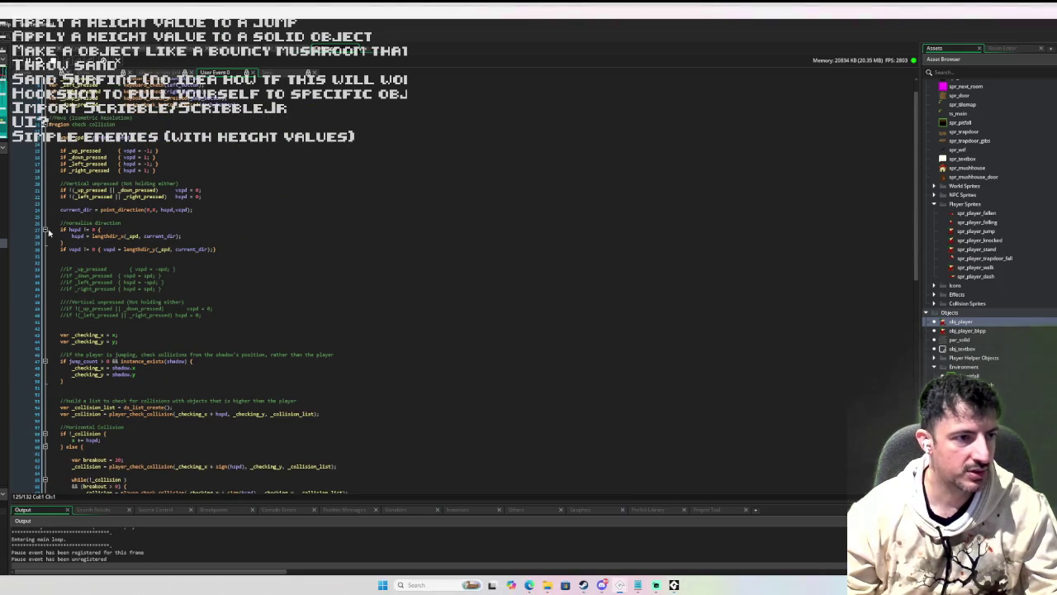
pyautogui.click(46, 239)
pyautogui.hotkey('alt', 'Tab')
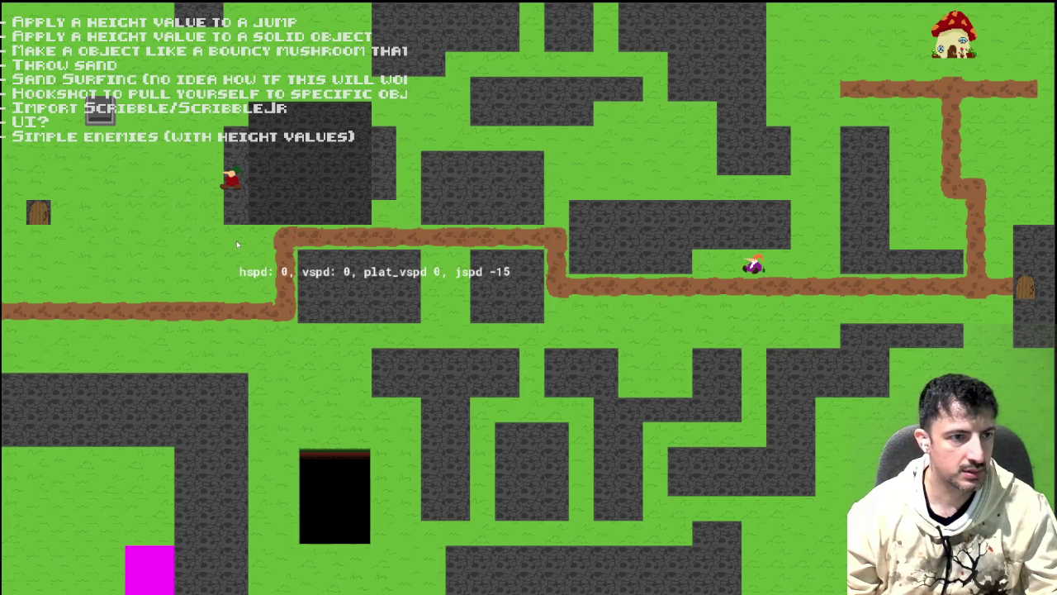
pyautogui.press('Right')
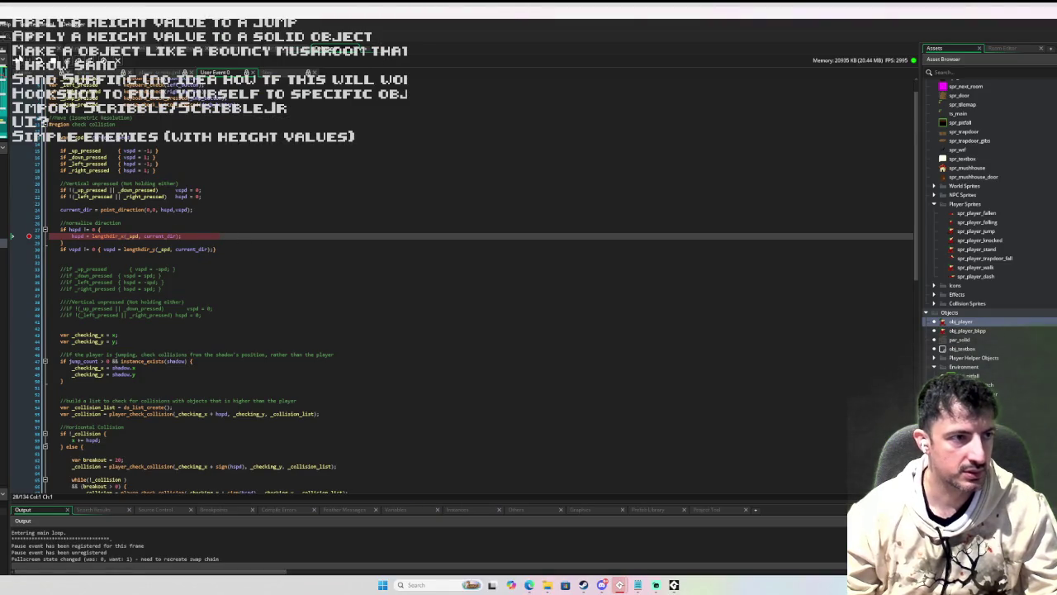
pyautogui.press('F5')
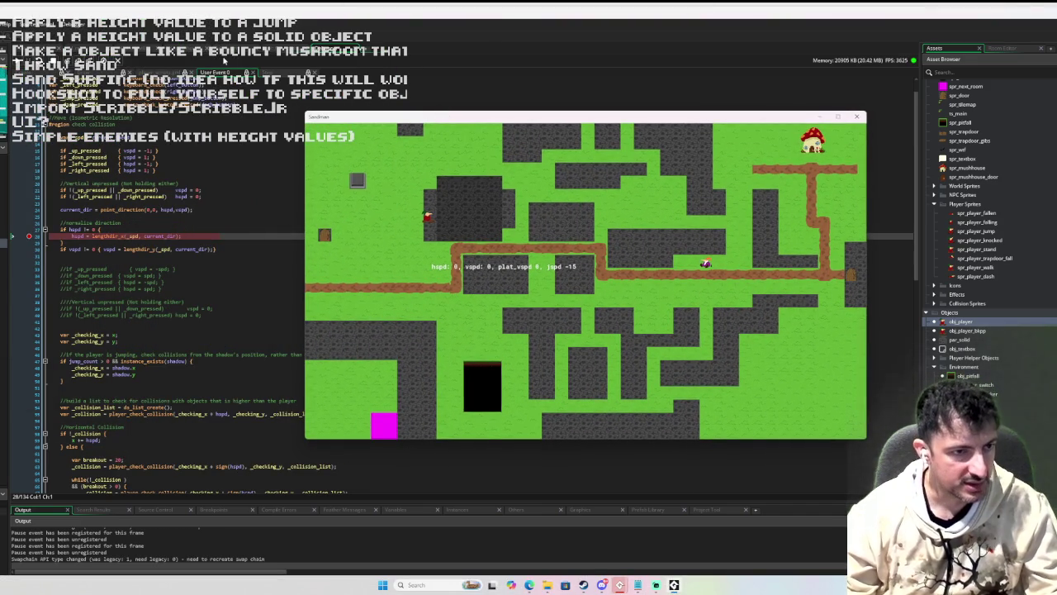
# - Step Over through obj_player's movement code to the horizontal collision check
pyautogui.click(88, 61)
pyautogui.click(88, 61)
pyautogui.click(78, 61)
pyautogui.click(78, 60)
pyautogui.click(79, 60)
pyautogui.click(78, 60)
pyautogui.click(79, 61)
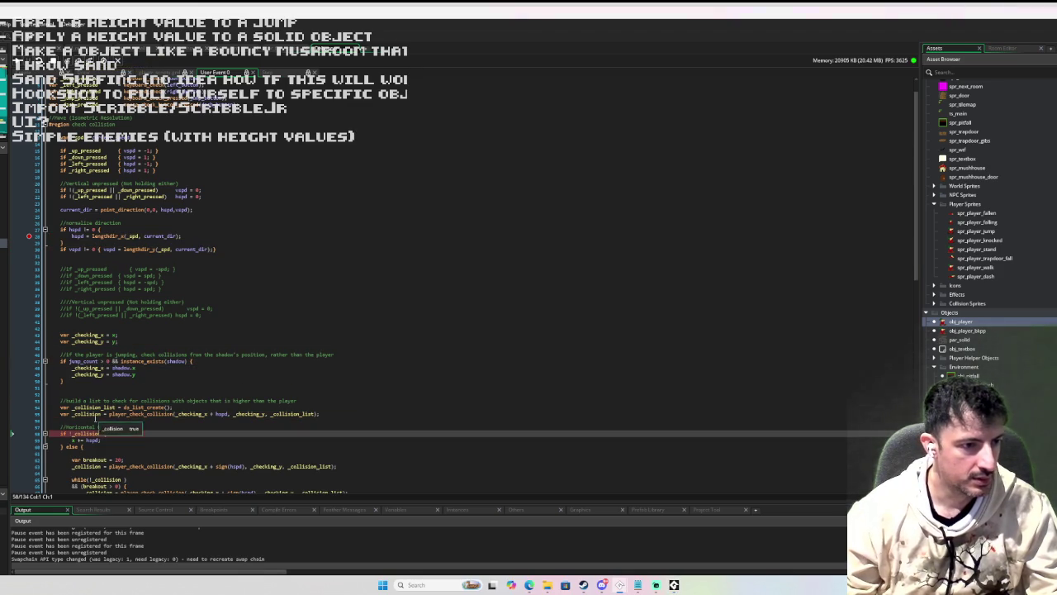
pyautogui.scroll(-5, 199, 299)
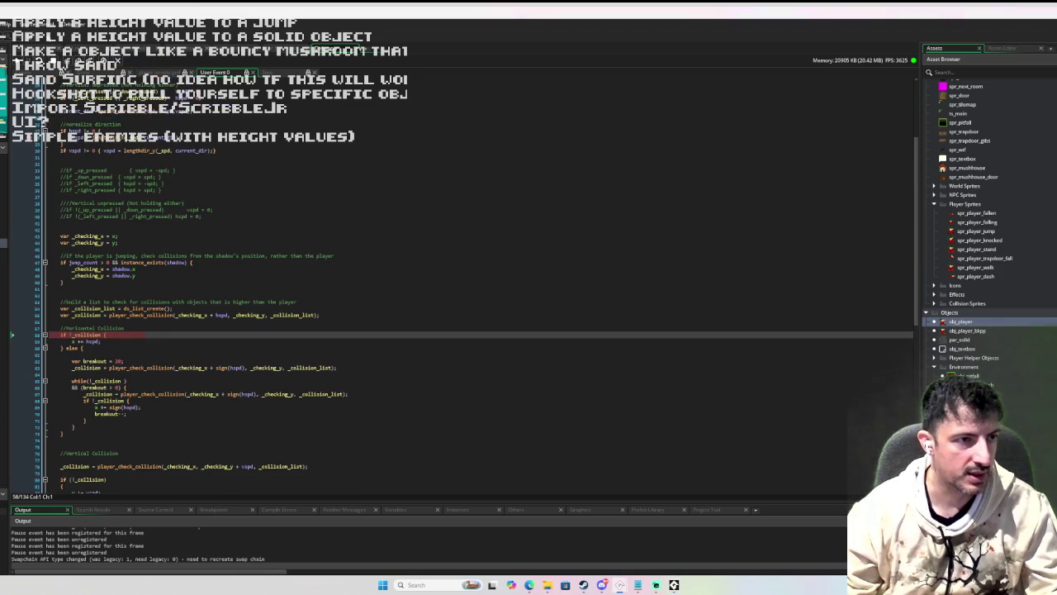
# - Step past both vertical collision checks to ds_list_destroy(_collision_list) and bring the game window forward
pyautogui.click(78, 60)
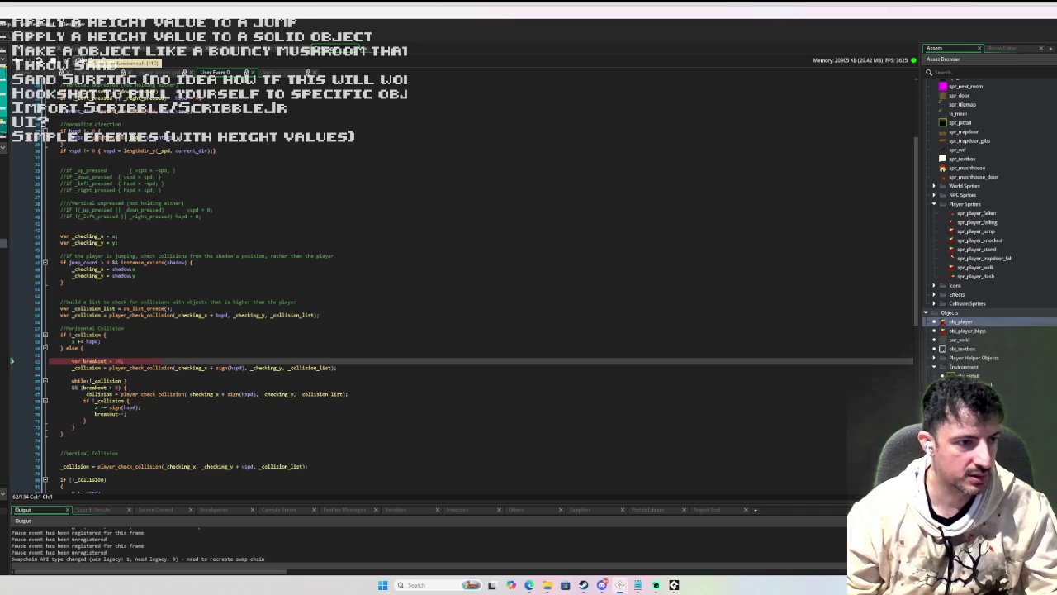
pyautogui.click(78, 61)
pyautogui.click(79, 60)
pyautogui.click(78, 61)
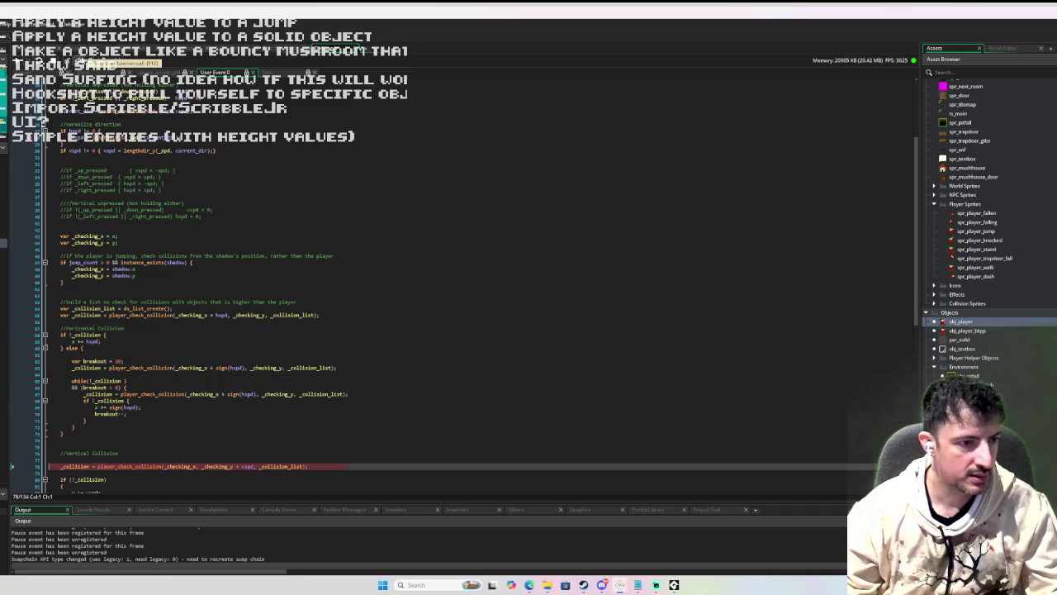
pyautogui.scroll(-5, 179, 240)
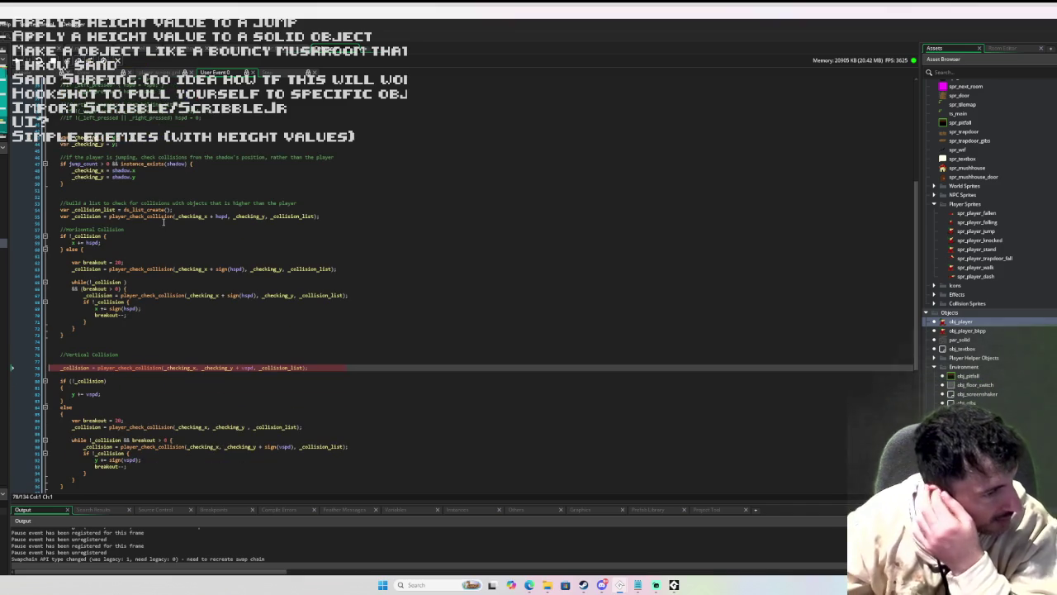
pyautogui.scroll(-12, 163, 221)
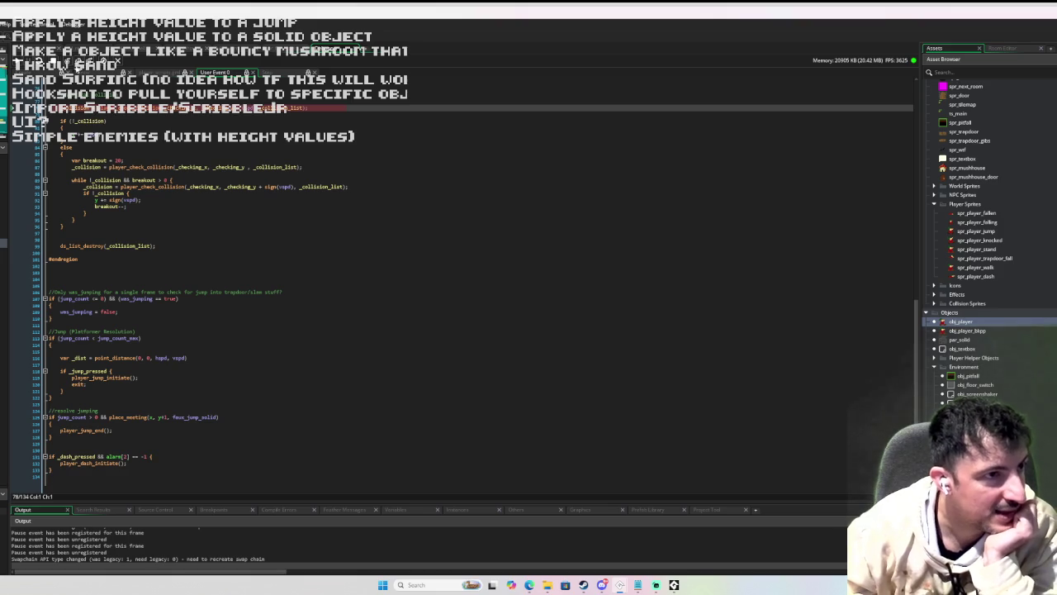
pyautogui.click(78, 60)
pyautogui.click(79, 60)
pyautogui.click(79, 60)
pyautogui.click(79, 61)
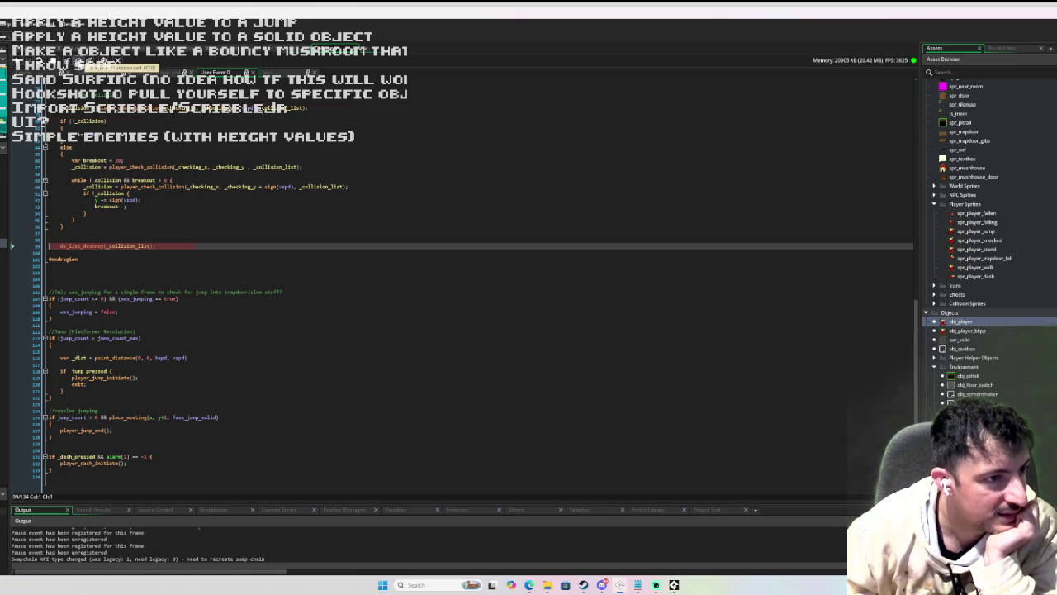
pyautogui.click(675, 585)
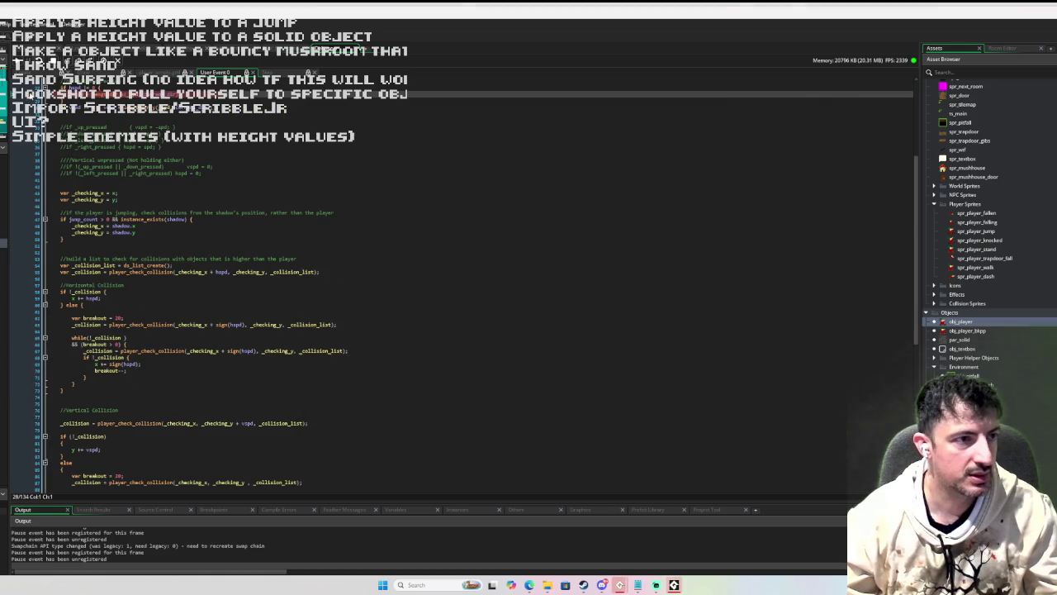
# - Walk the player left and right into the tall dark wall block, then move up
pyautogui.click(674, 584)
pyautogui.click(673, 584)
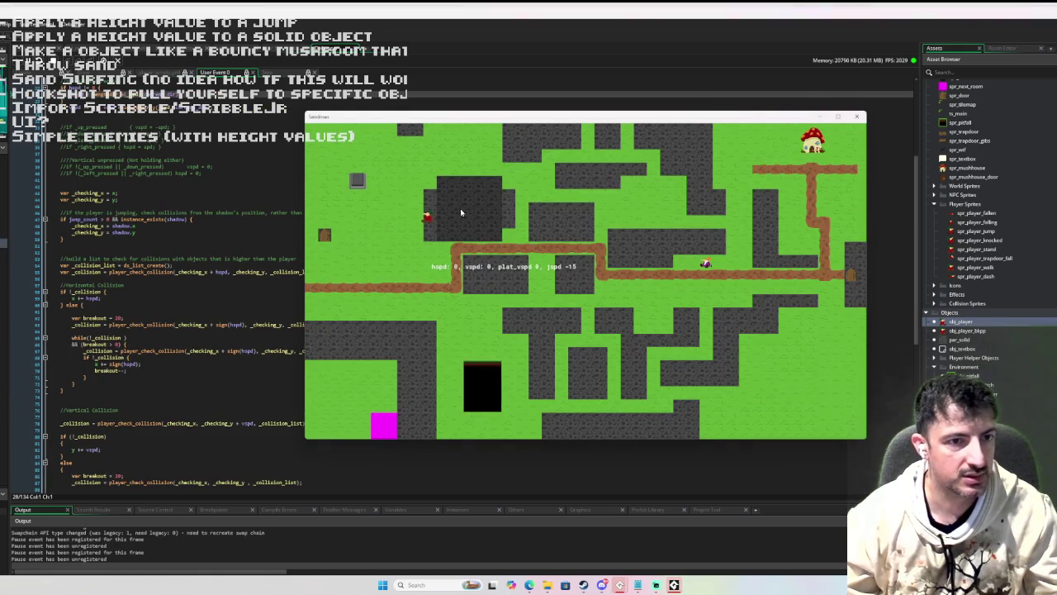
pyautogui.press('Left')
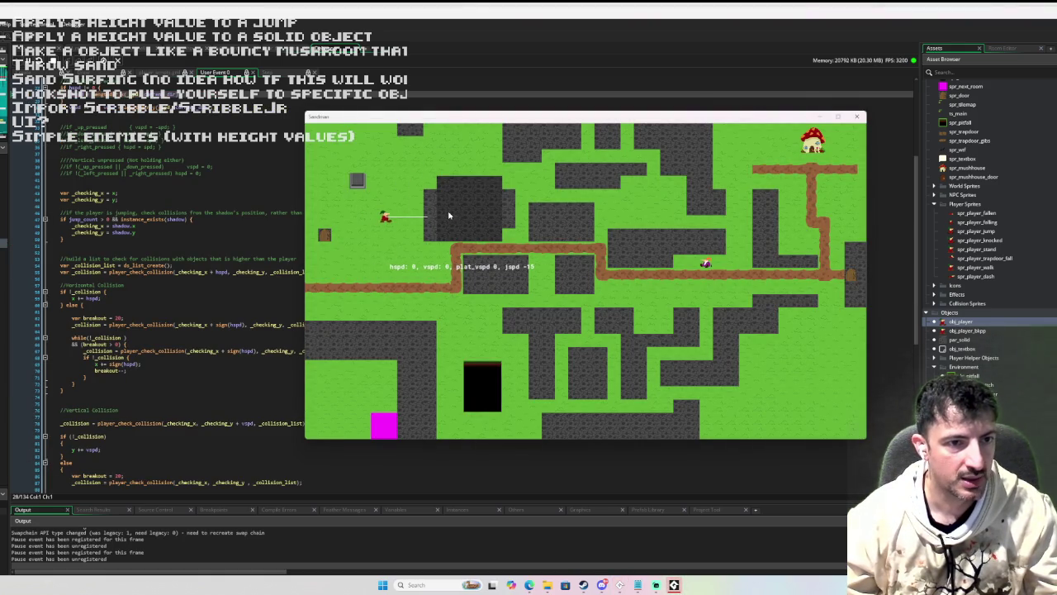
pyautogui.press('Right')
pyautogui.scroll(3, 226, 201)
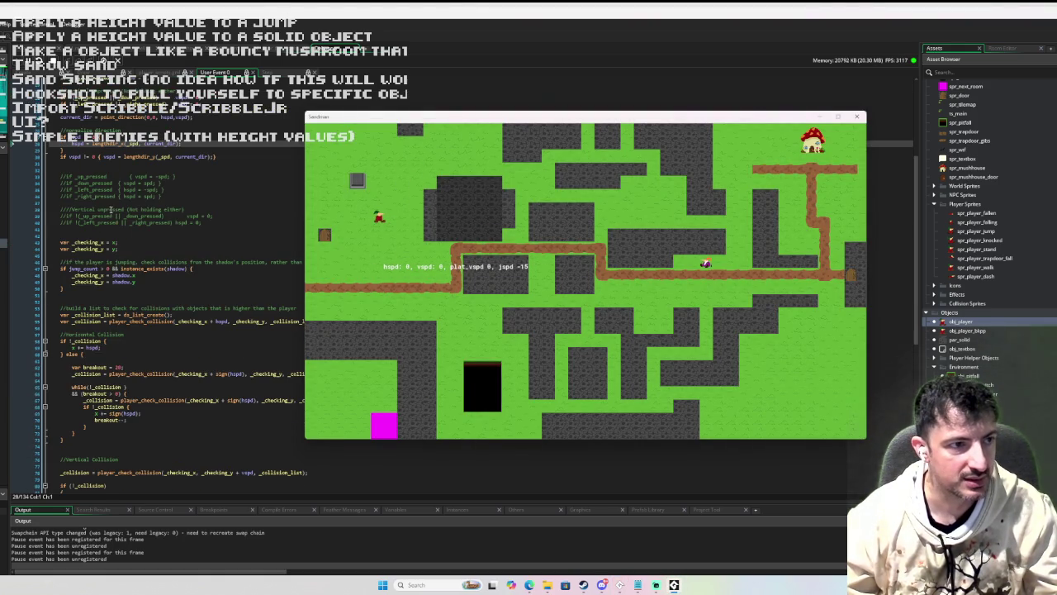
pyautogui.press('Right')
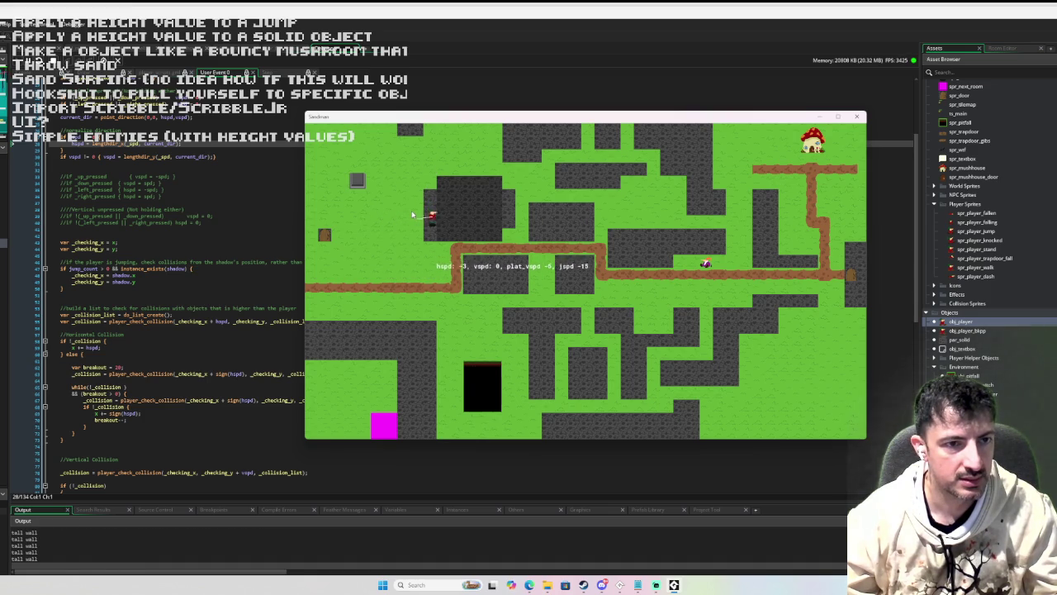
pyautogui.press('Up')
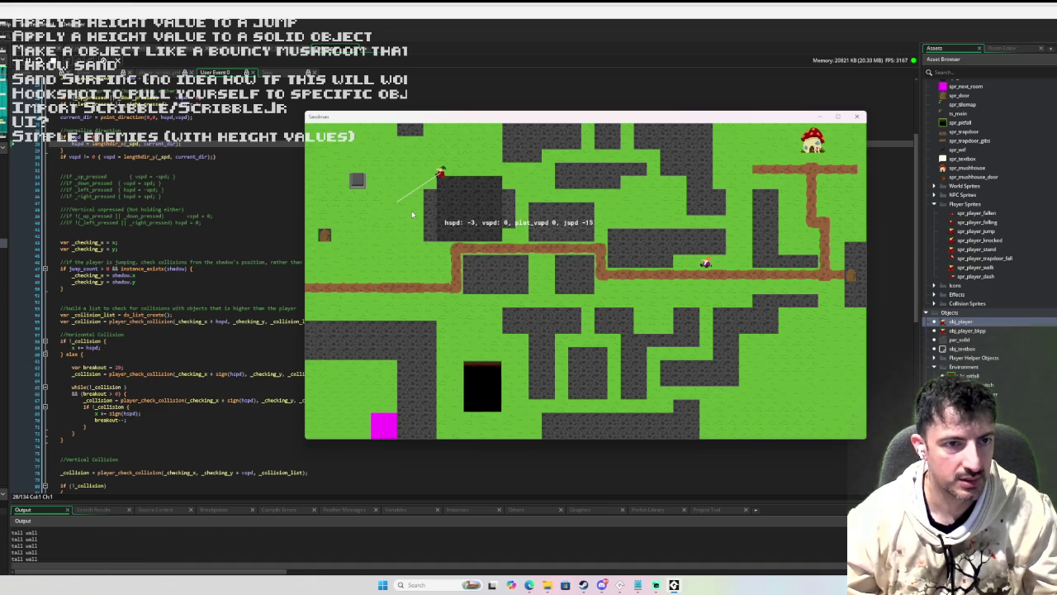
# - Restart the room, double-jump toward the dark platform, and close the game
pyautogui.press('r')
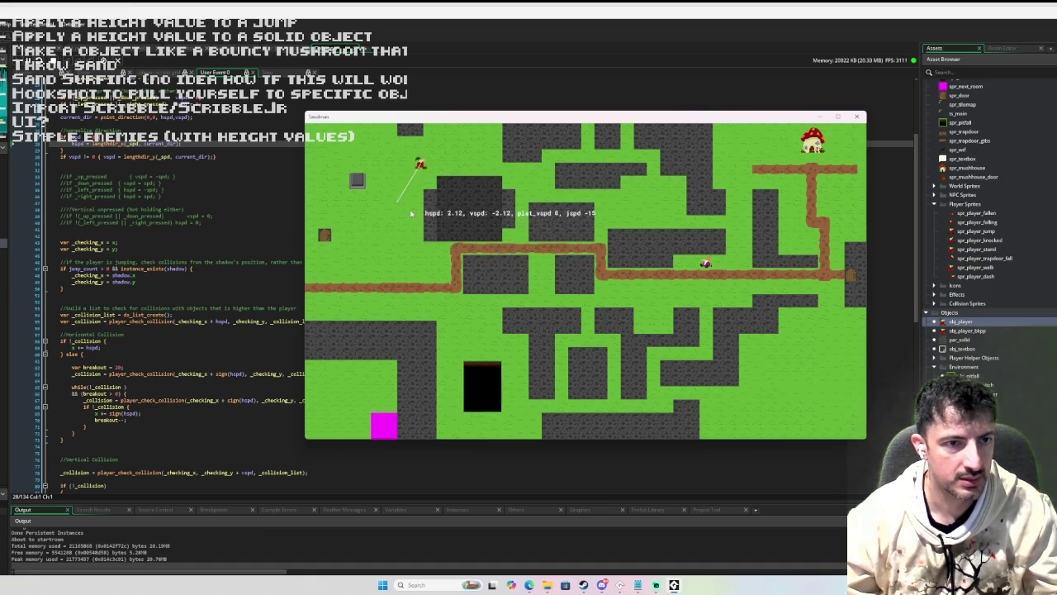
pyautogui.press('space')
pyautogui.press('space')
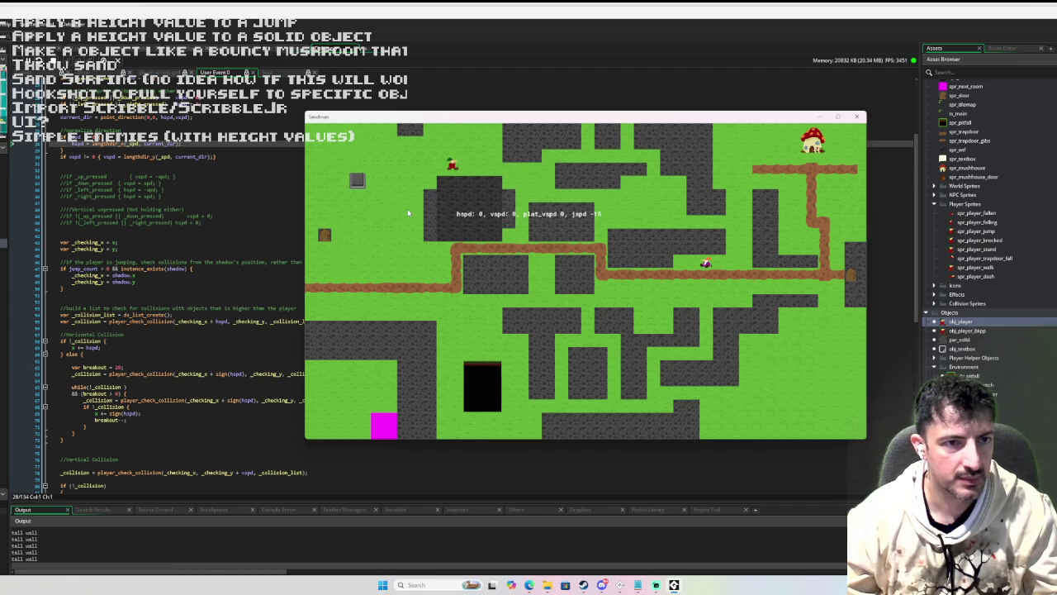
pyautogui.press('space')
pyautogui.press('space')
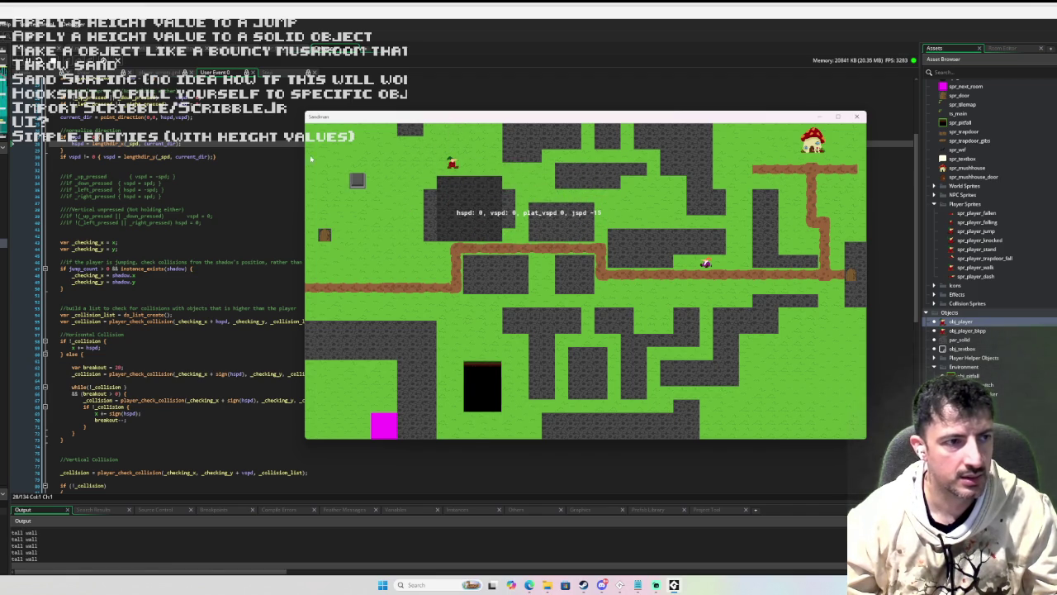
pyautogui.click(144, 132)
# - Open player_scripts at player_check_collision and set a breakpoint on its _collision = true line
pyautogui.scroll(-10, 397, 295)
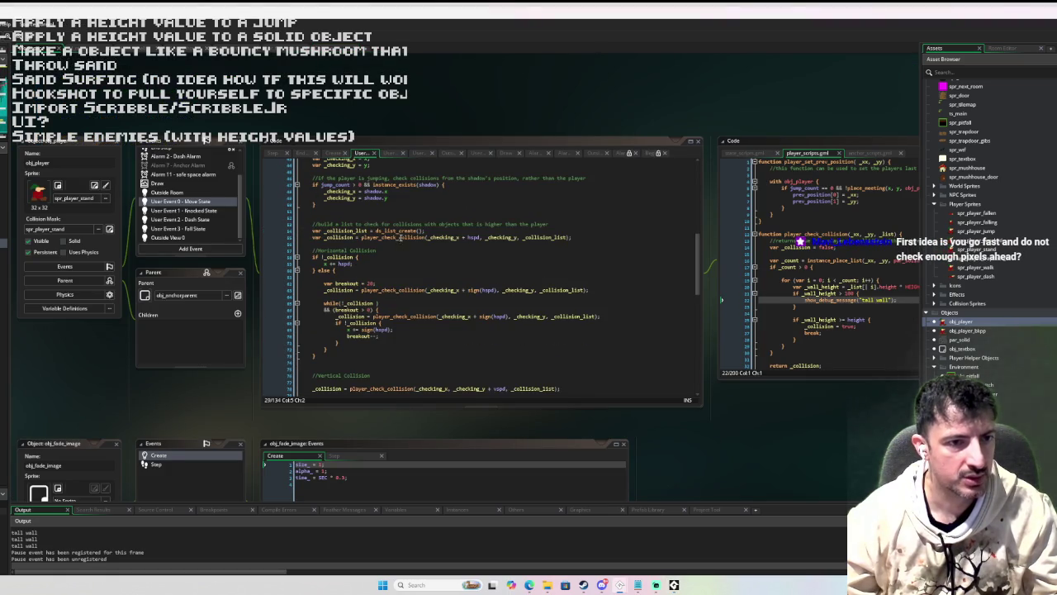
pyautogui.middleClick(400, 239)
pyautogui.scroll(5, 124, 298)
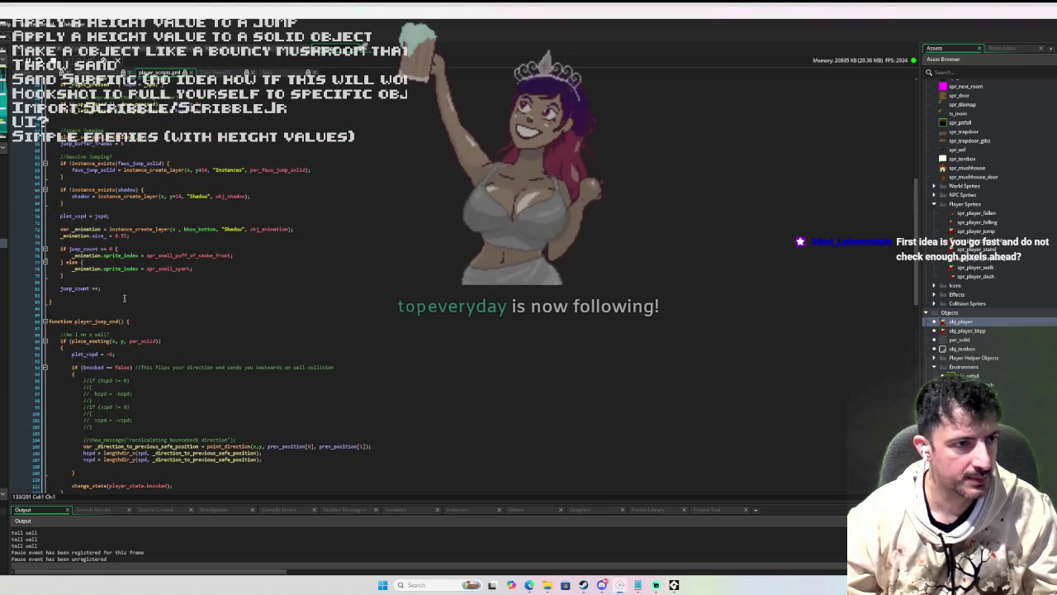
pyautogui.scroll(6, 128, 301)
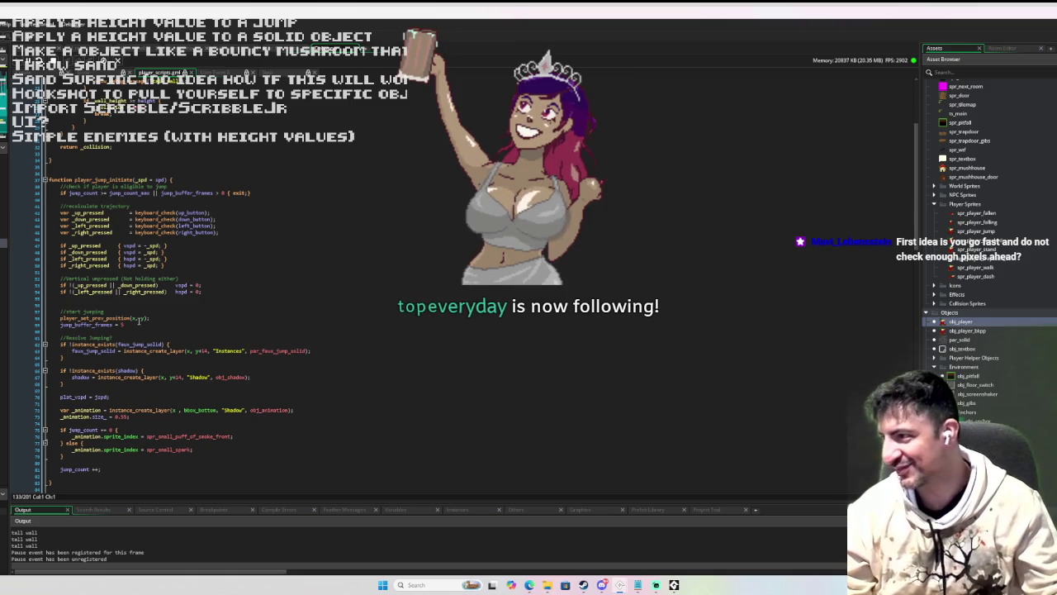
pyautogui.scroll(4, 165, 346)
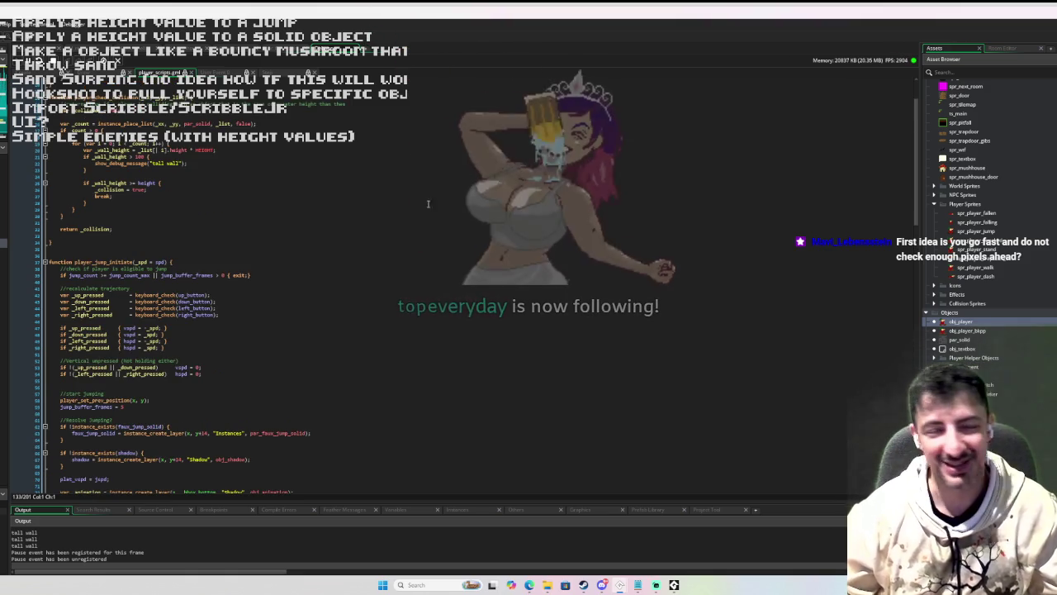
pyautogui.scroll(3, 335, 165)
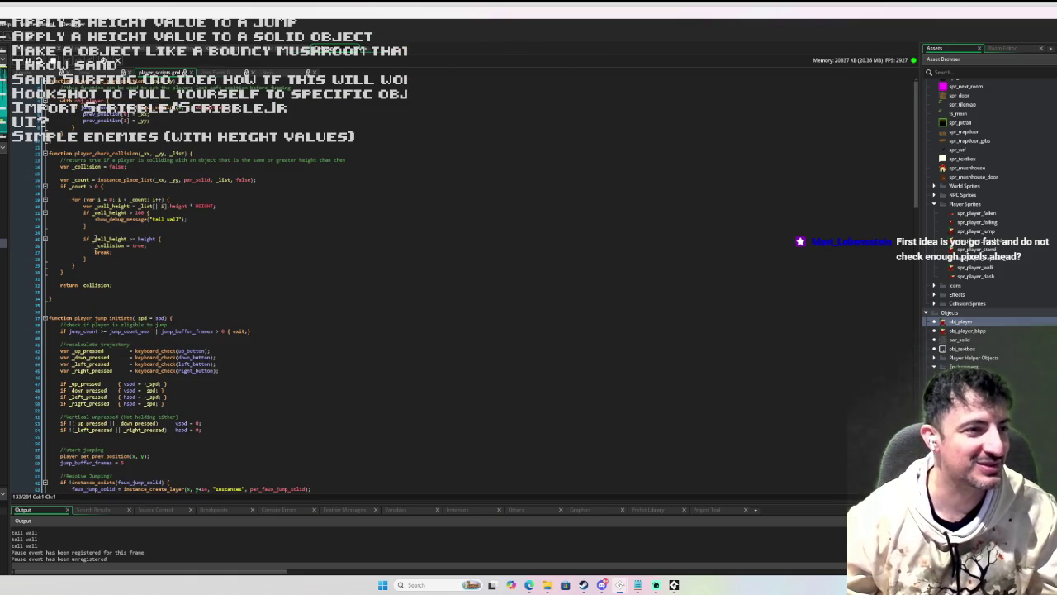
pyautogui.click(52, 244)
pyautogui.press('F9')
# - Jump the player into the tall wall to hit the breakpoint, then step back out to the vertical collision check
pyautogui.hotkey('alt', 'Tab')
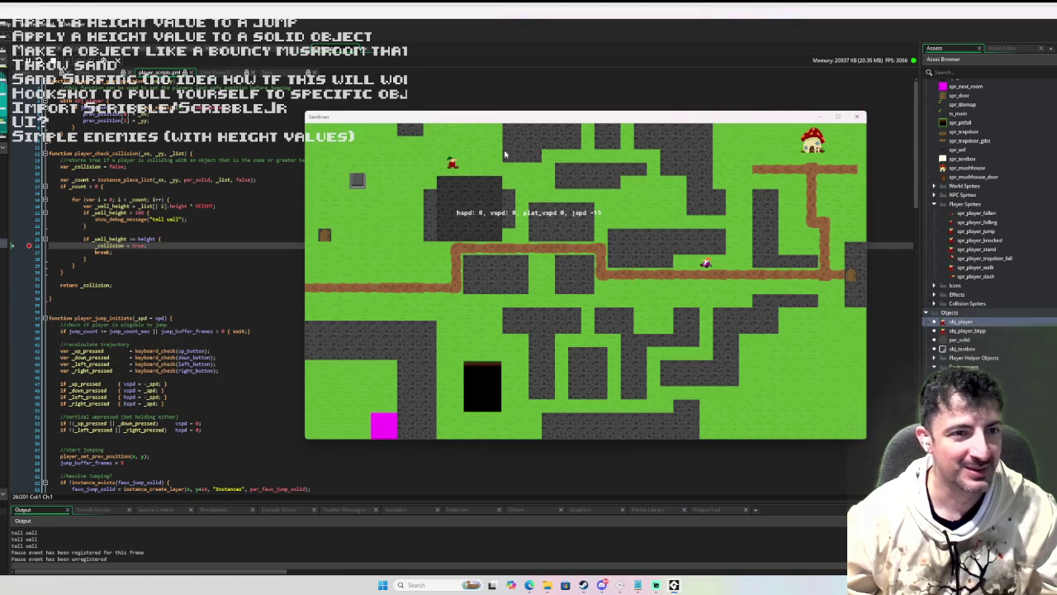
pyautogui.press('Up')
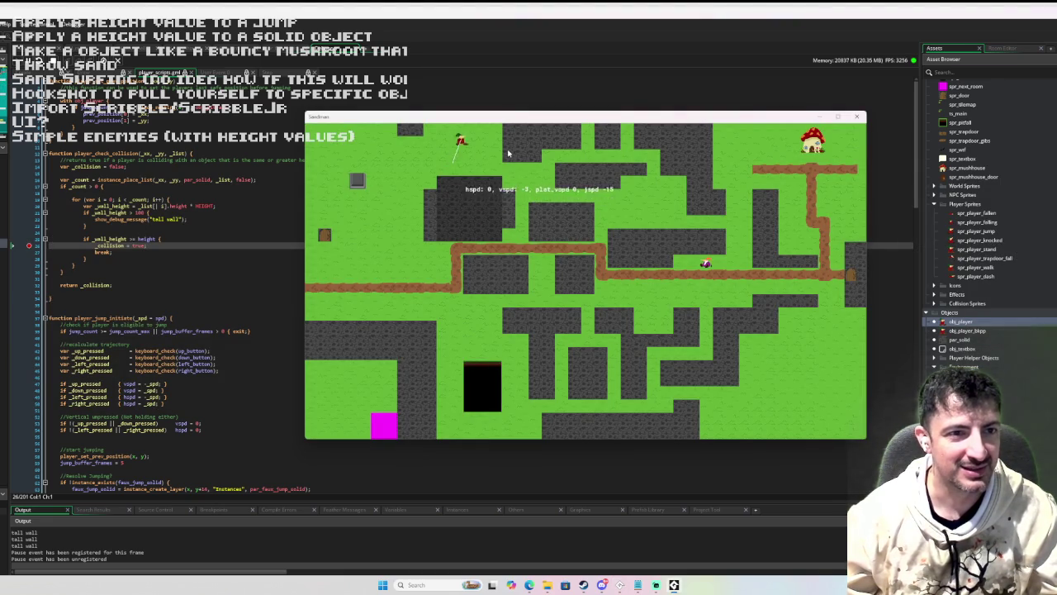
pyautogui.press('space')
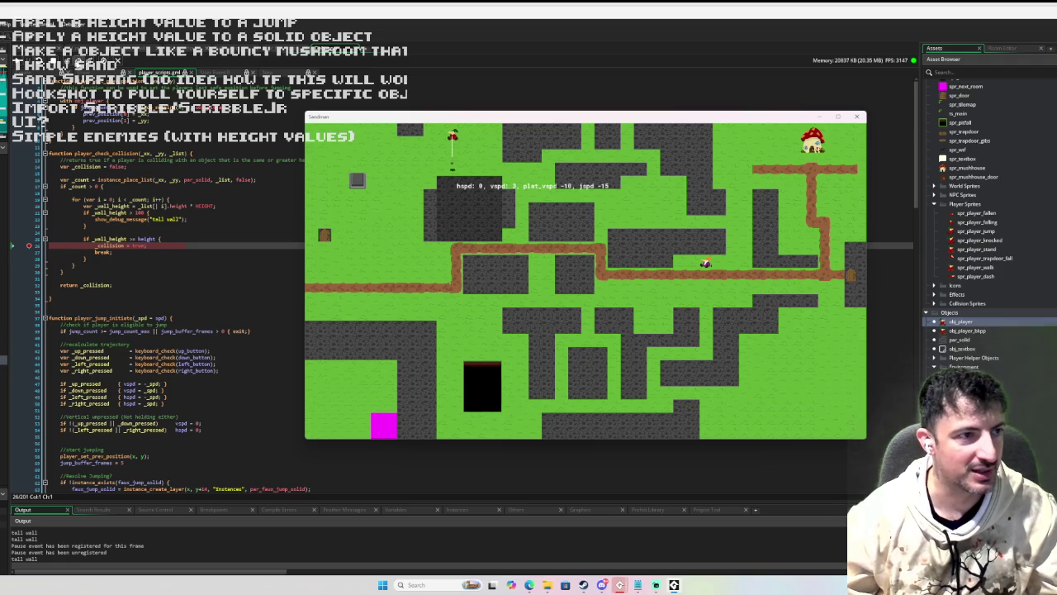
pyautogui.click(79, 67)
pyautogui.press('F10')
pyautogui.press('F10')
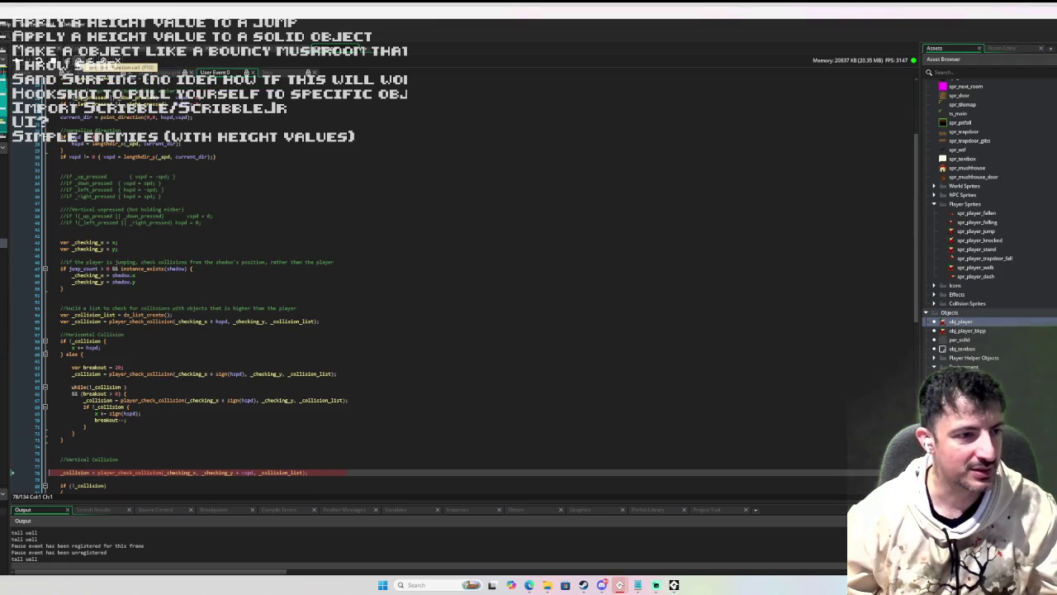
pyautogui.press('F10')
# - Step through the vertical collision fallback and several iterations of the collision while loop
pyautogui.scroll(-10, 163, 184)
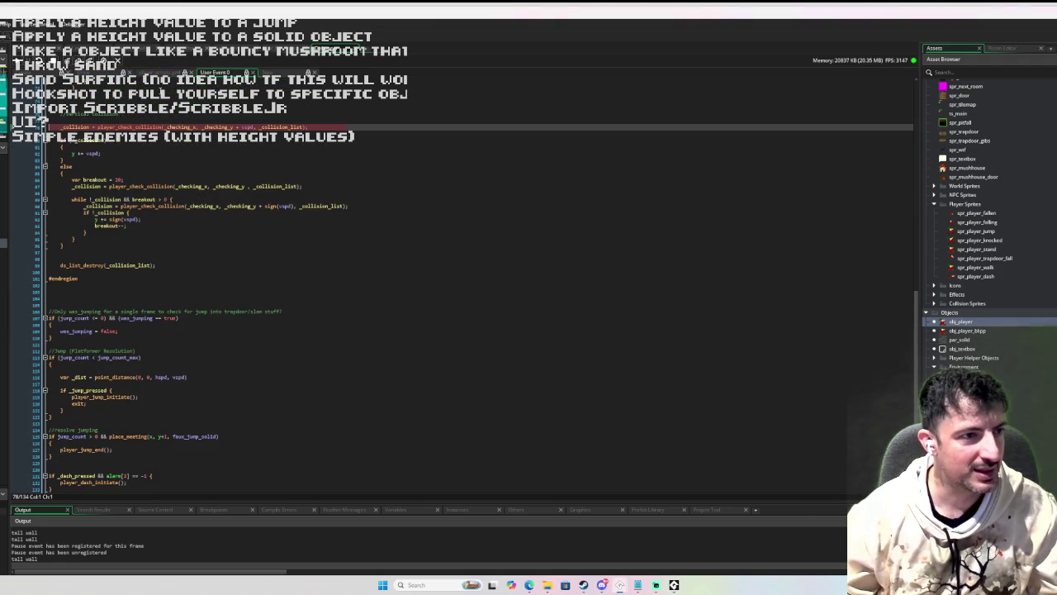
pyautogui.press('F10')
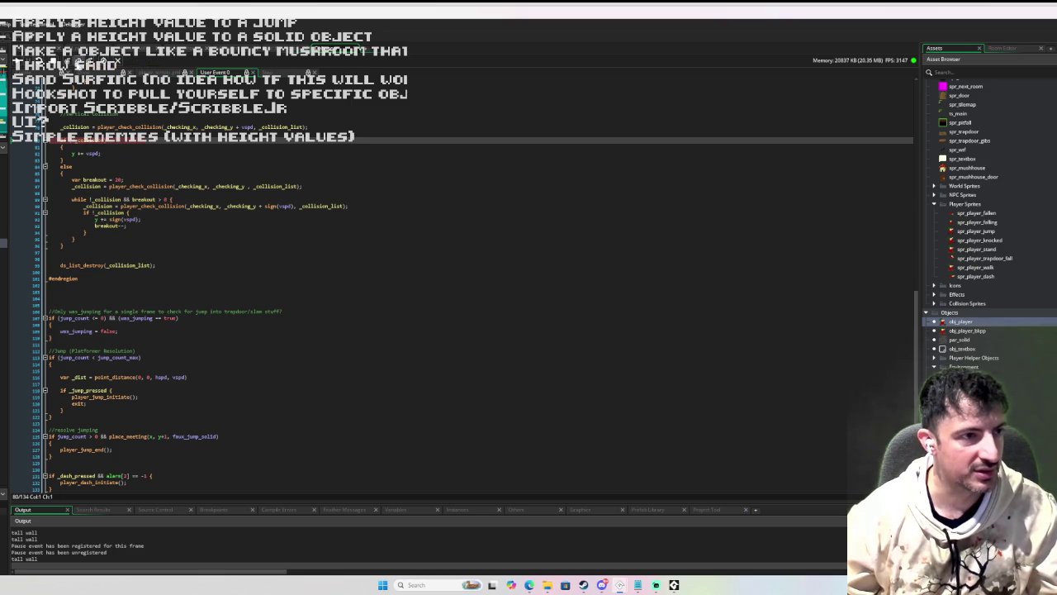
pyautogui.click(78, 62)
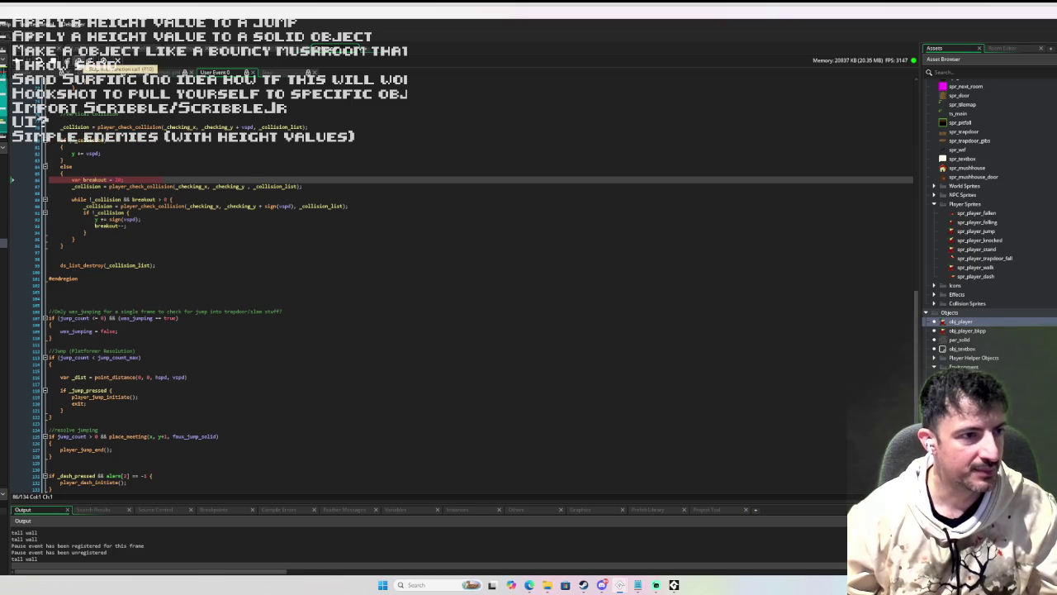
pyautogui.click(78, 63)
pyautogui.click(78, 63)
pyautogui.click(79, 63)
pyautogui.click(78, 62)
pyautogui.click(78, 63)
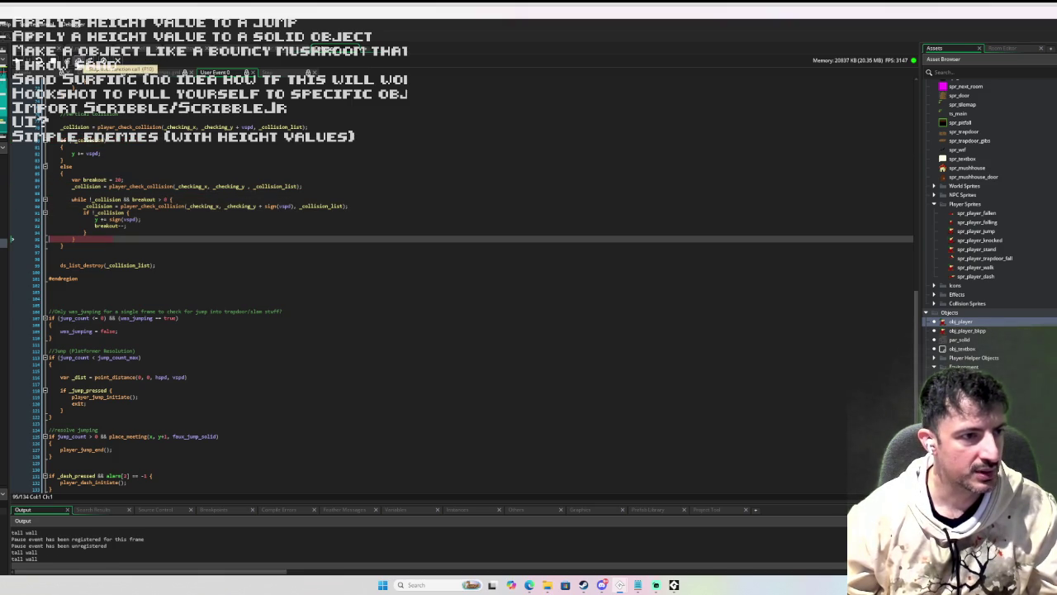
pyautogui.click(79, 63)
pyautogui.click(78, 63)
pyautogui.click(78, 62)
pyautogui.click(79, 62)
# - Step through the jump resolution and jump buffer code past the anchor height check to the shadow height check
pyautogui.scroll(-1, 148, 190)
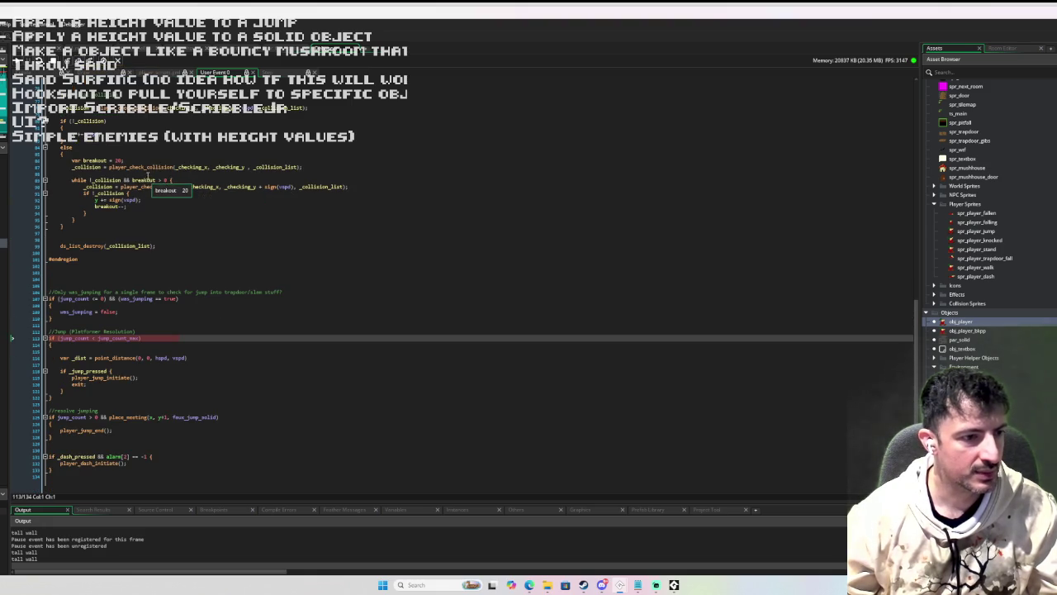
pyautogui.click(67, 60)
pyautogui.click(67, 60)
pyautogui.click(68, 60)
pyautogui.click(68, 60)
pyautogui.click(67, 61)
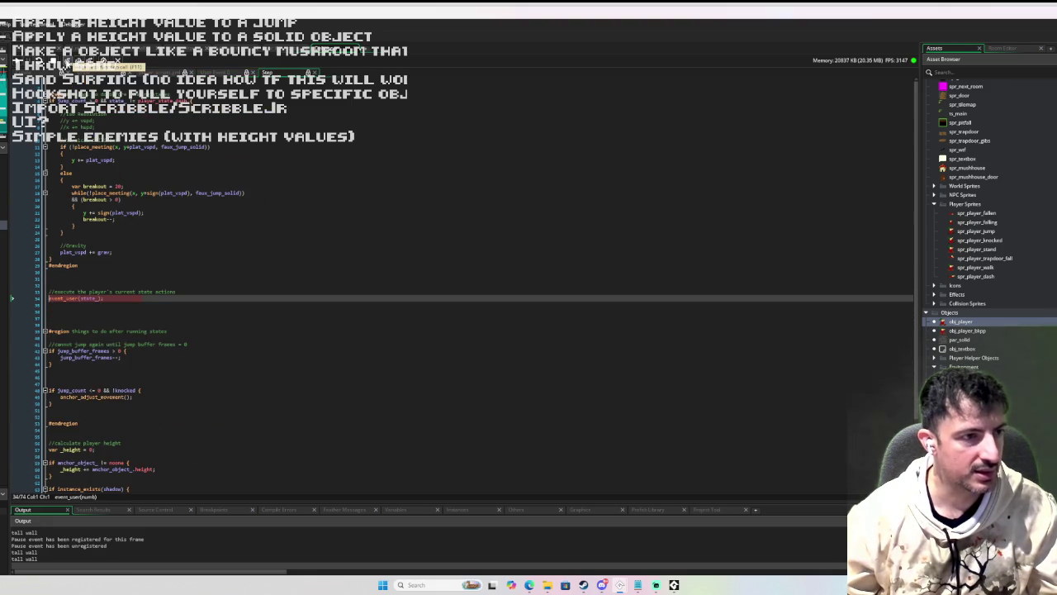
pyautogui.click(67, 60)
pyautogui.click(67, 61)
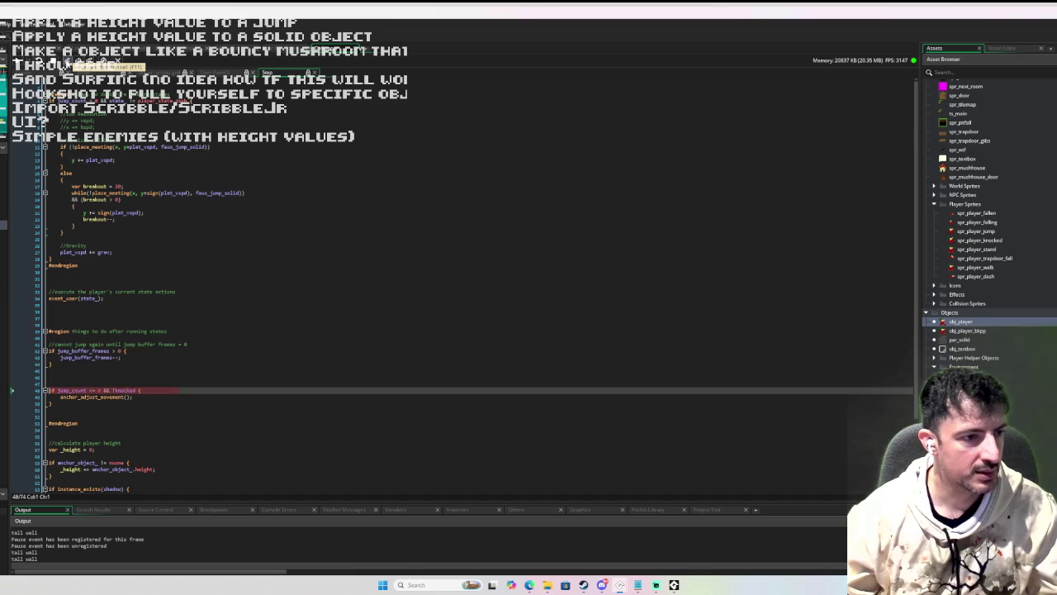
pyautogui.click(67, 60)
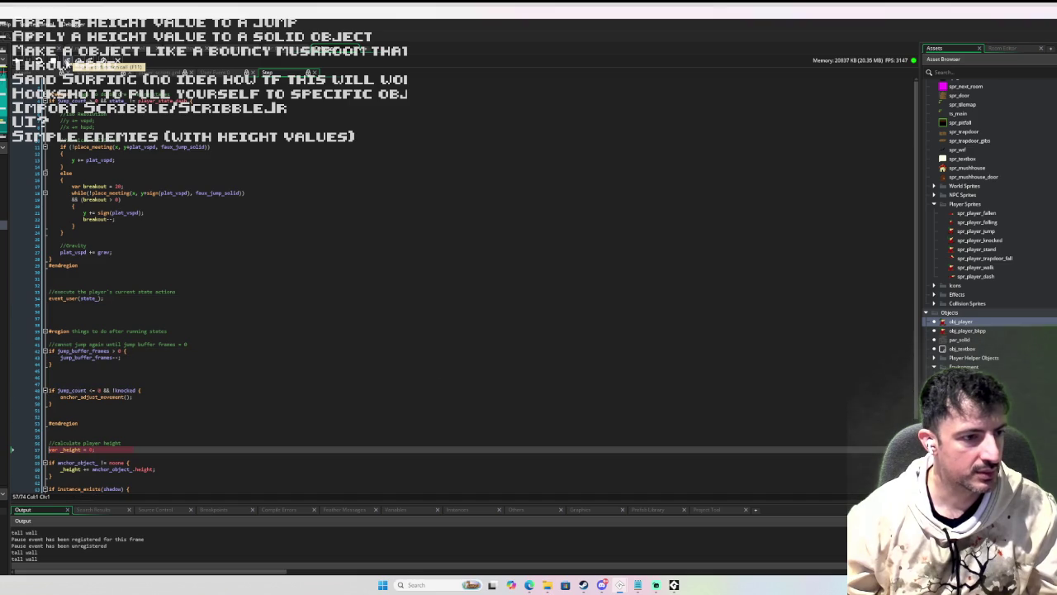
pyautogui.click(68, 60)
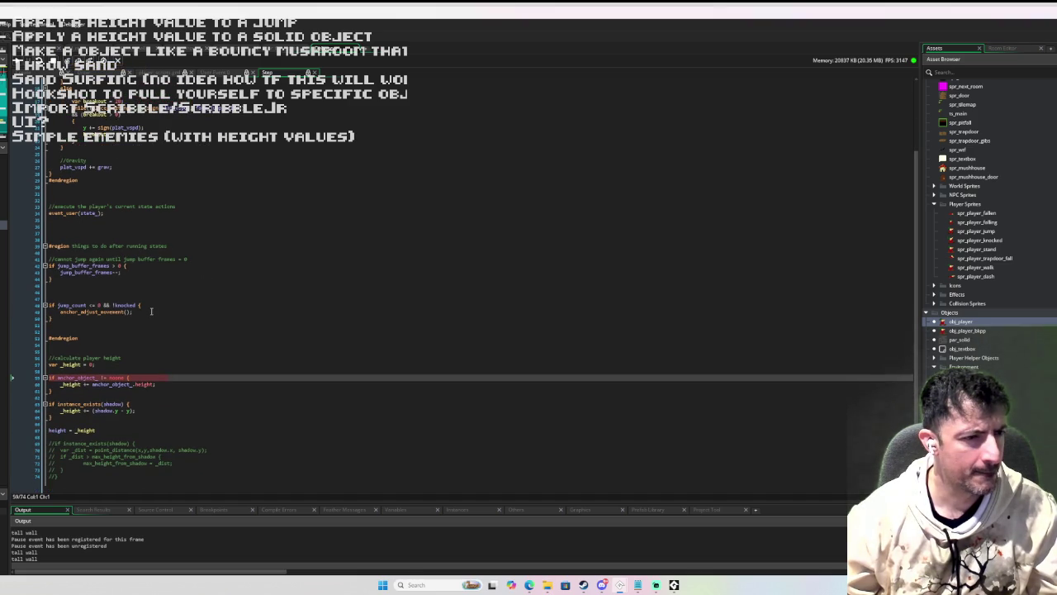
pyautogui.moveTo(107, 153)
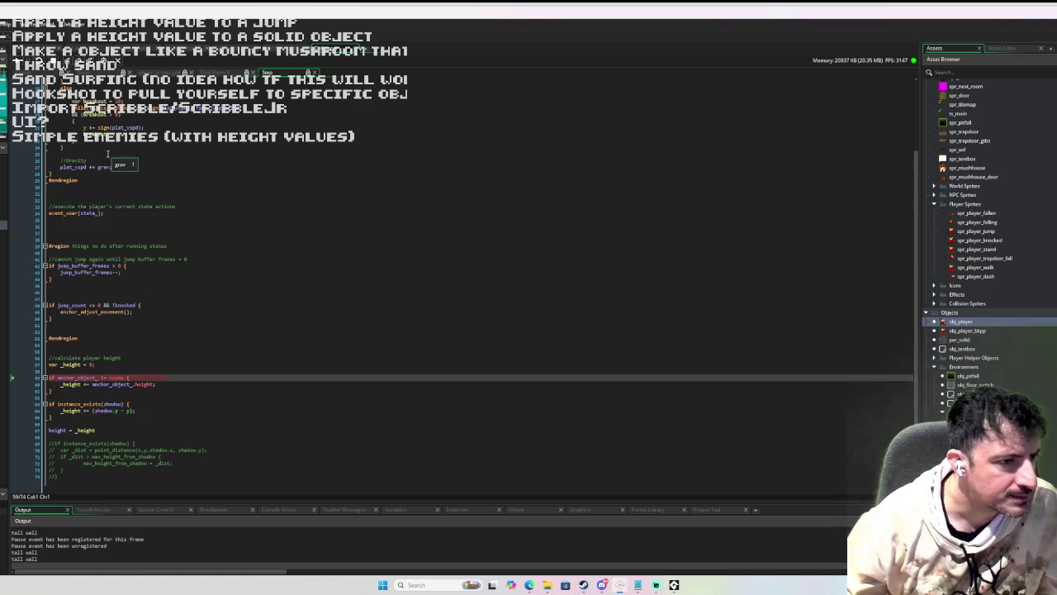
pyautogui.click(65, 62)
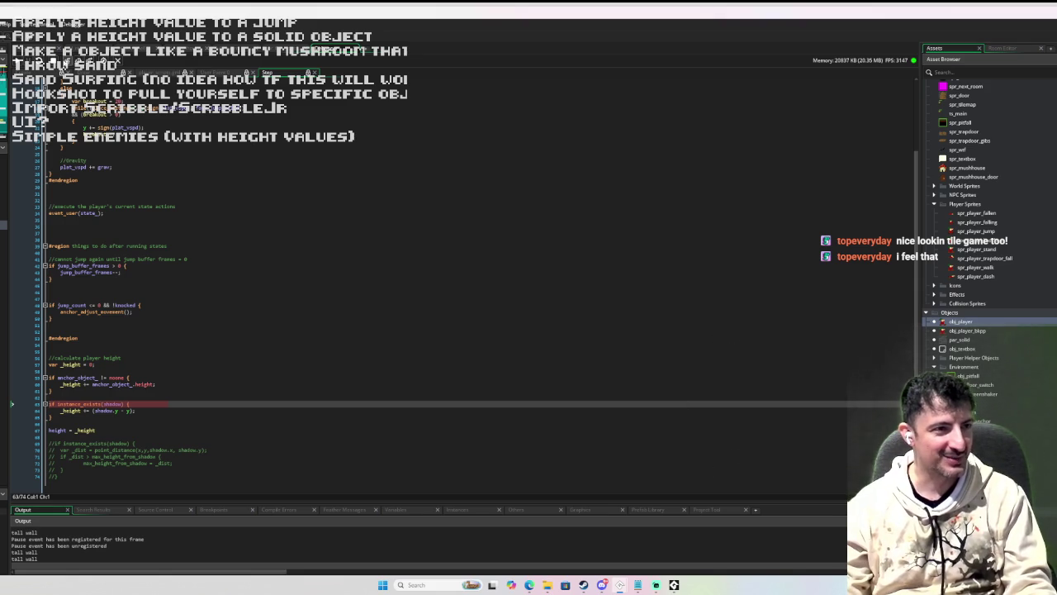
pyautogui.click(63, 61)
# - Step Into the instance_place collision code and on into the End Step event code
pyautogui.click(63, 61)
pyautogui.click(63, 61)
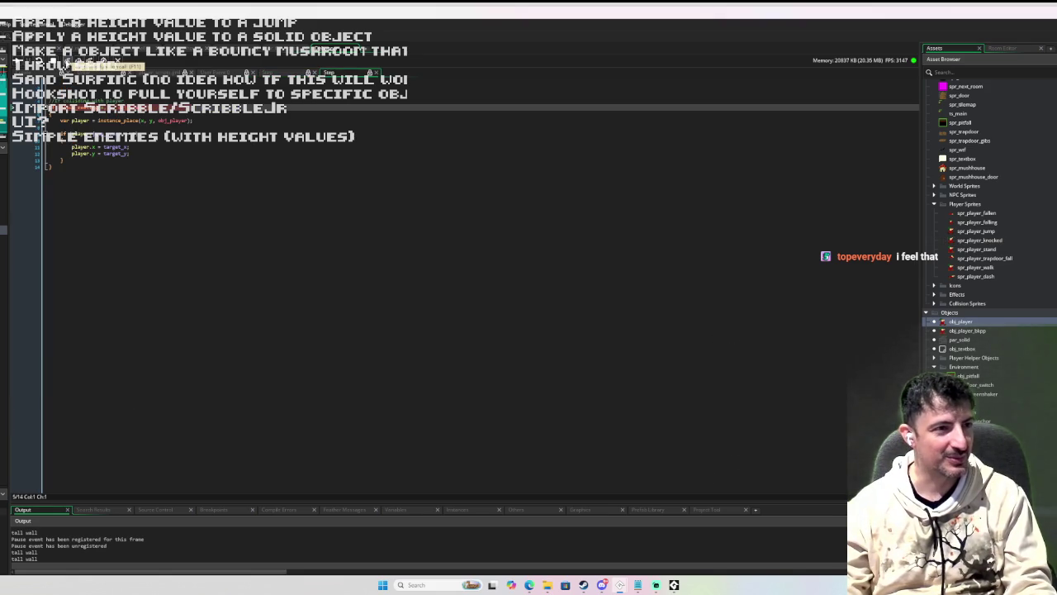
pyautogui.click(62, 61)
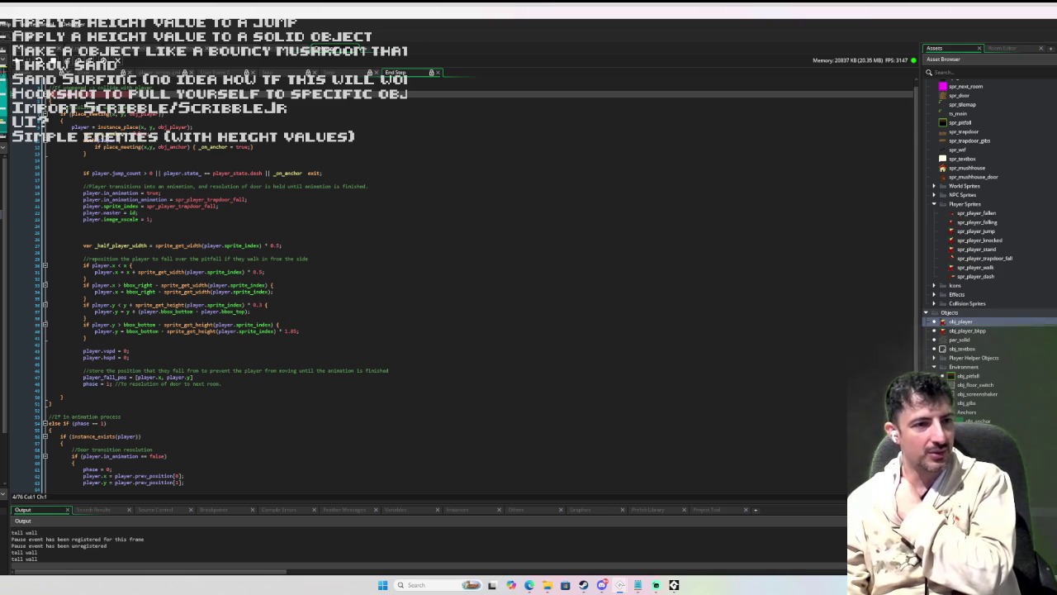
# - Step into obj_player's End Step code and through the anchor post-step check to its else branch
pyautogui.click(50, 114)
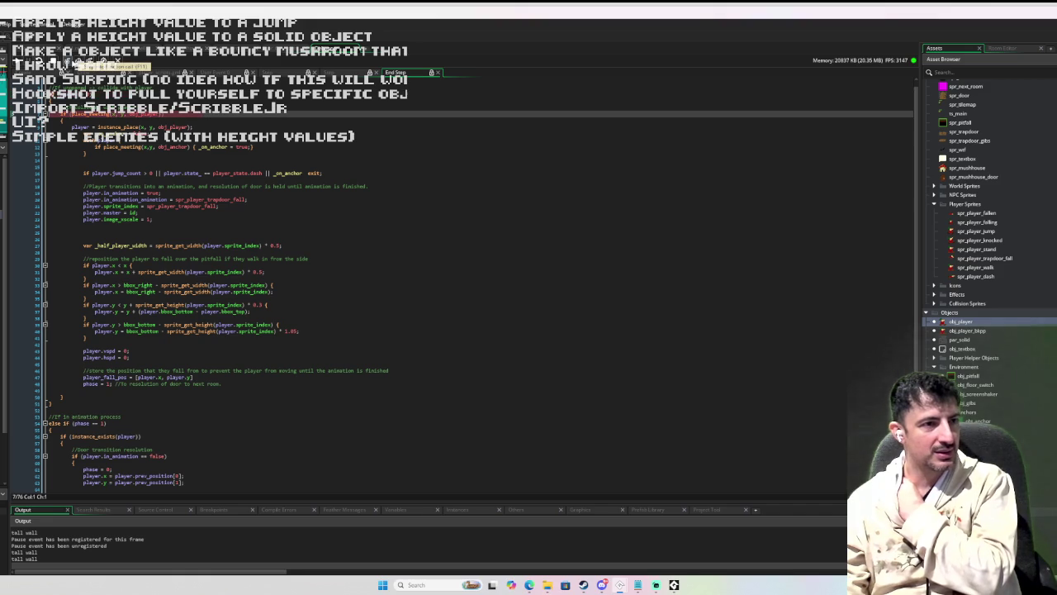
pyautogui.click(49, 403)
pyautogui.click(64, 58)
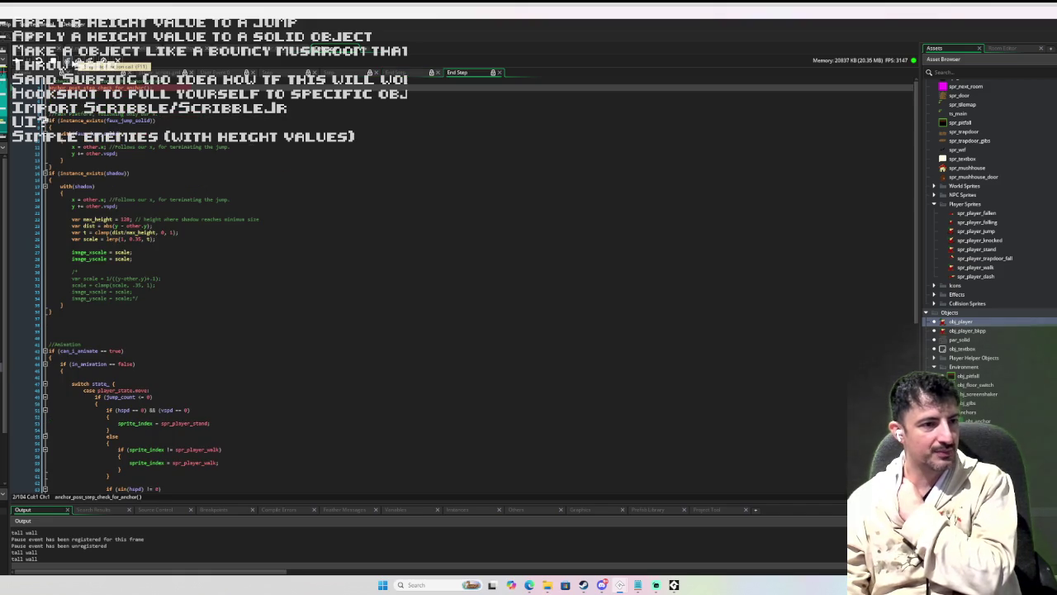
pyautogui.press('F12')
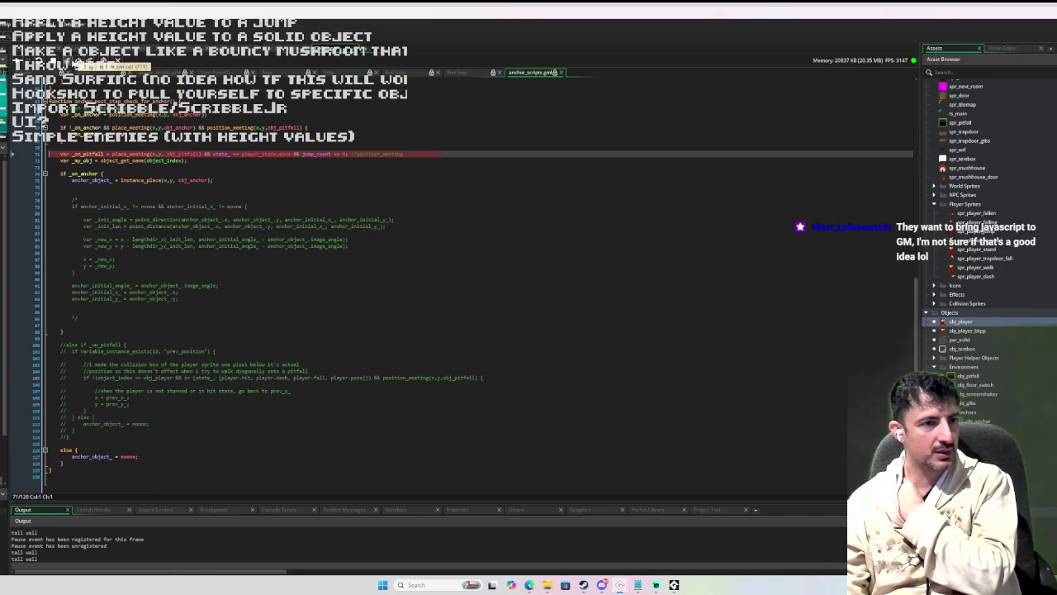
pyautogui.click(13, 456)
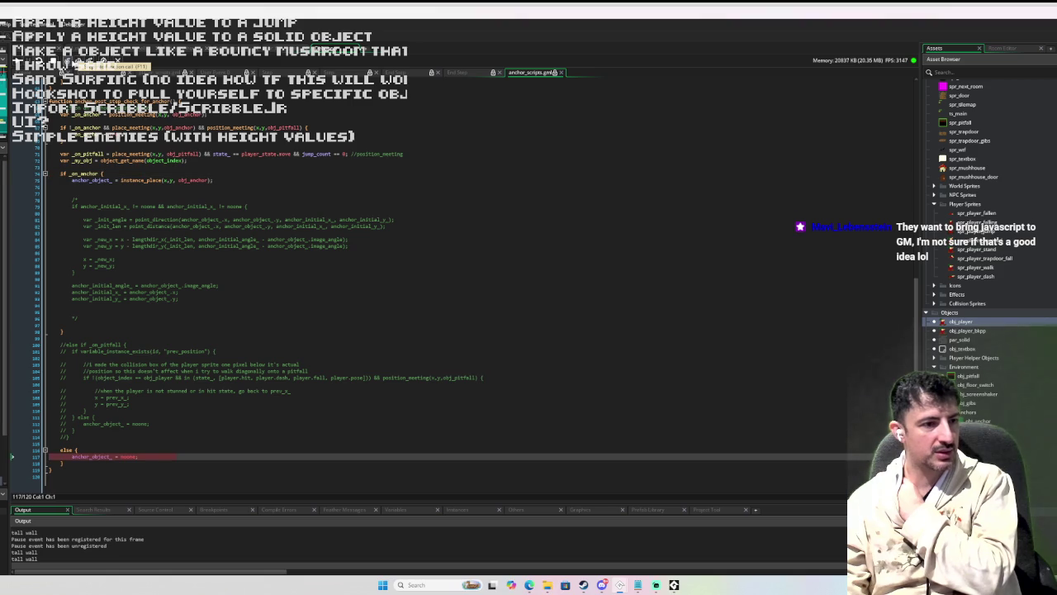
# - Step down End Step past the jump solid check to the shadow's y += other.vspd line and inspect other.vspd
pyautogui.hotkey('ctrl', 'Tab')
pyautogui.press('Down')
pyautogui.press('Down')
pyautogui.press('Down')
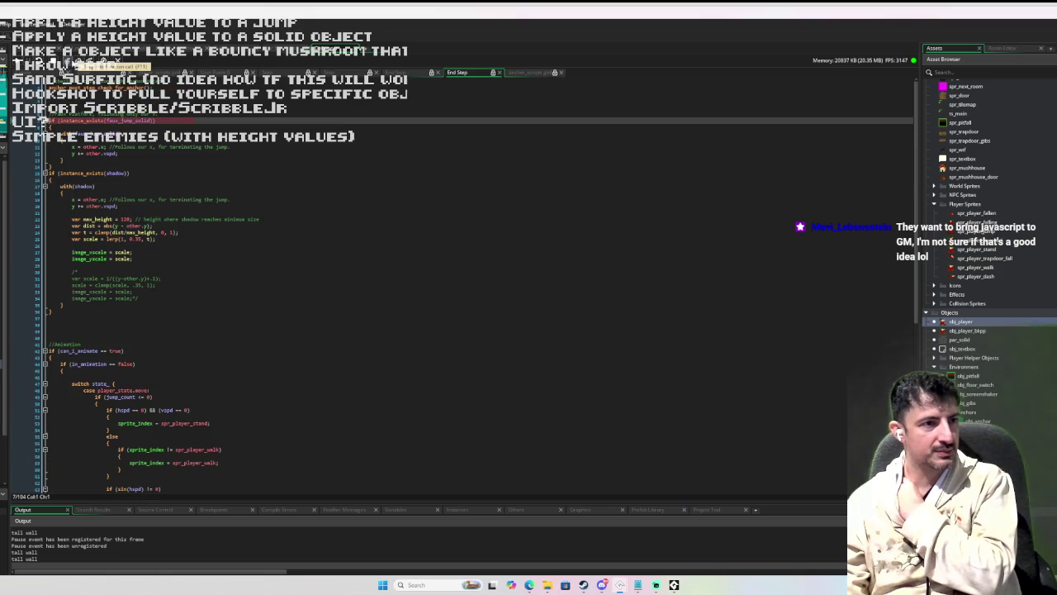
pyautogui.press('Down')
pyautogui.press('Down')
pyautogui.press('Down')
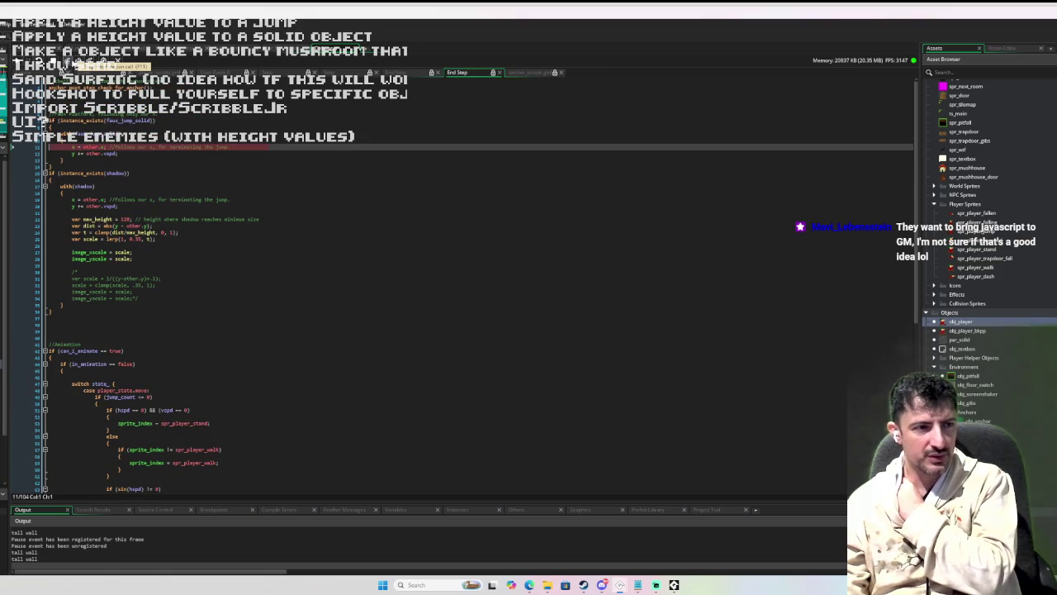
pyautogui.press('Down')
pyautogui.press('Down')
pyautogui.press('Down')
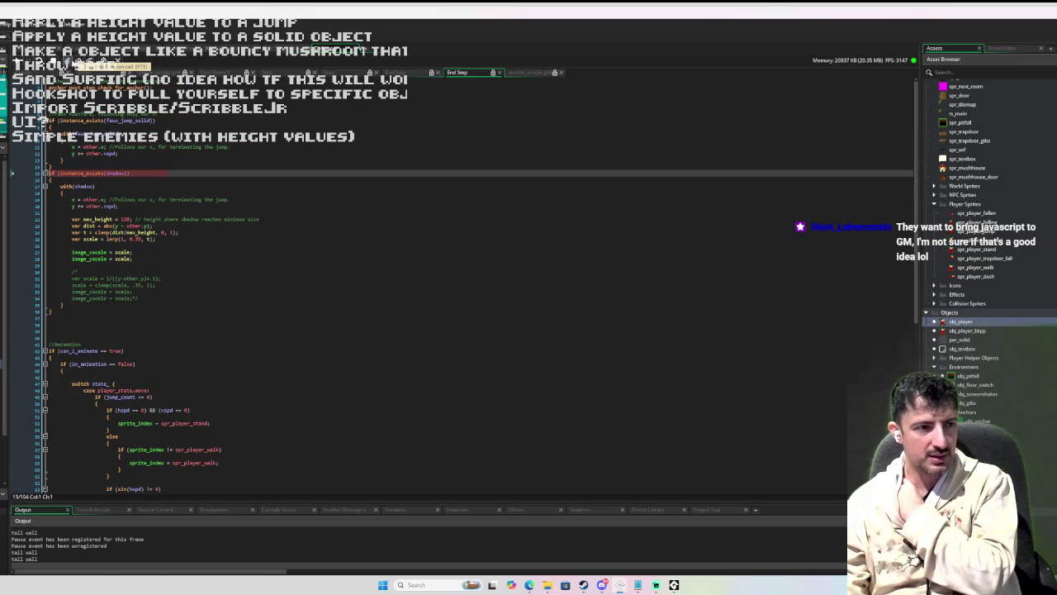
pyautogui.press('Down')
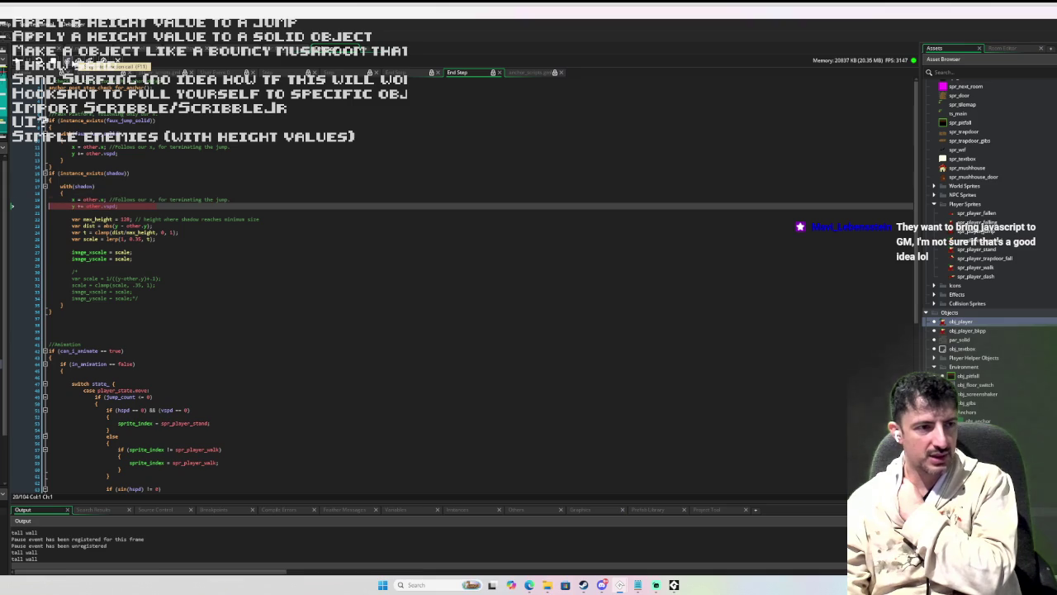
pyautogui.moveTo(107, 208)
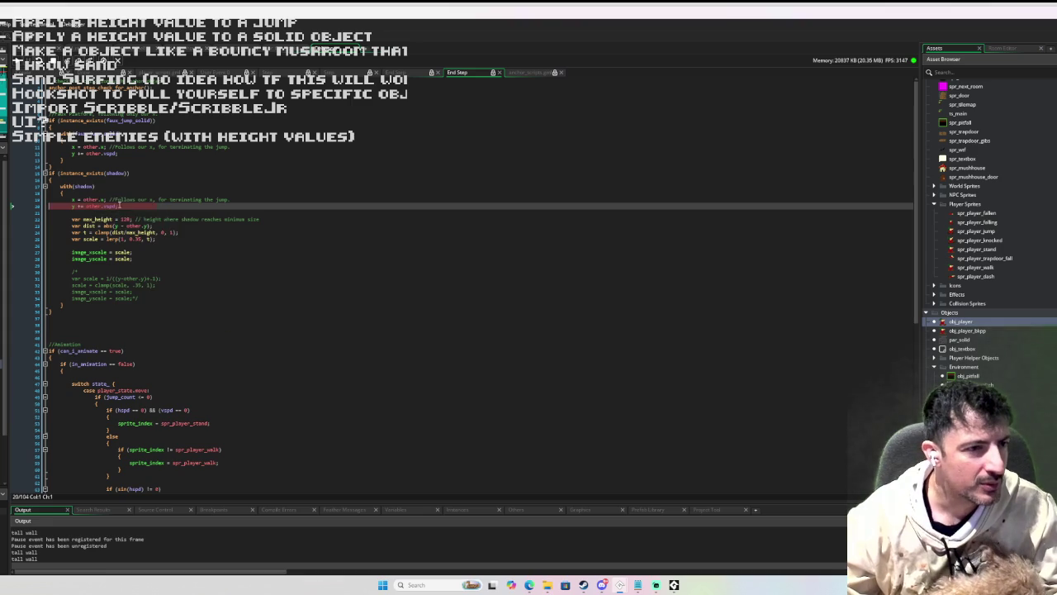
pyautogui.moveTo(115, 205)
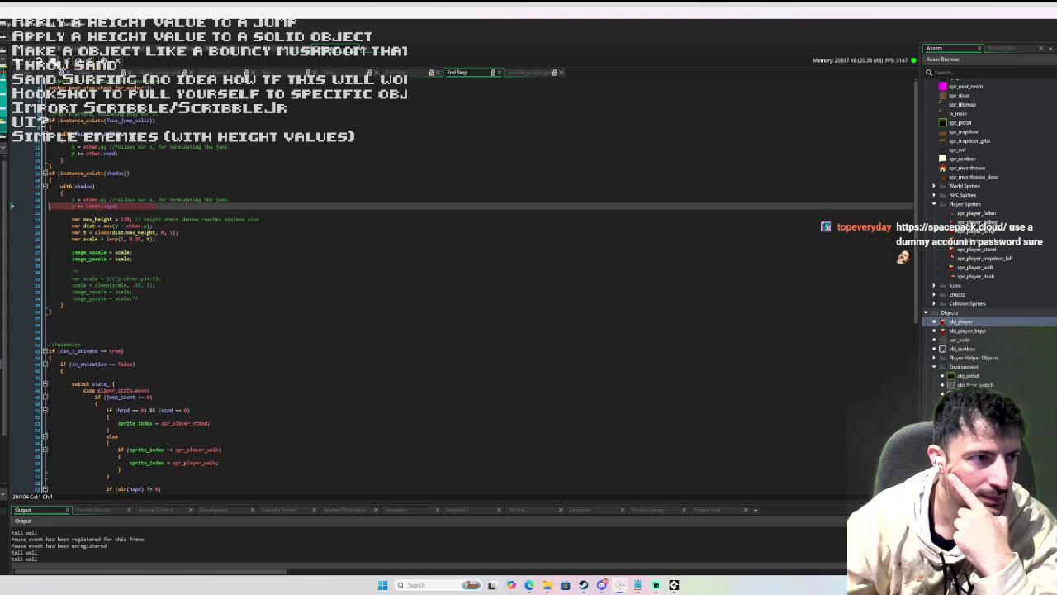
# - Relaunch the Sandman game under the debugger, jump onto the dark block and resume past the collision breakpoint
pyautogui.press('Escape')
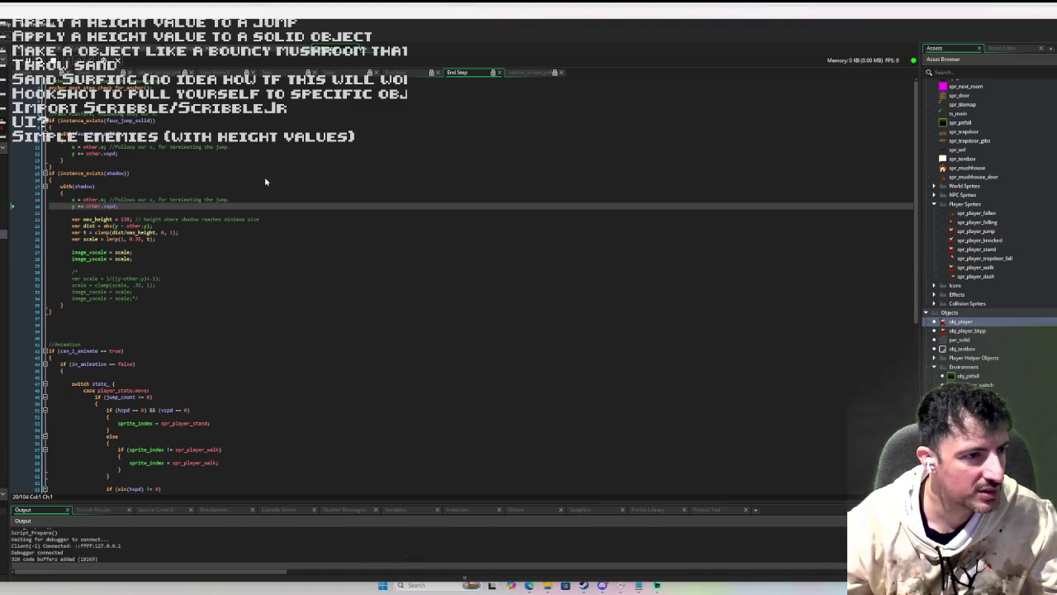
pyautogui.press('space')
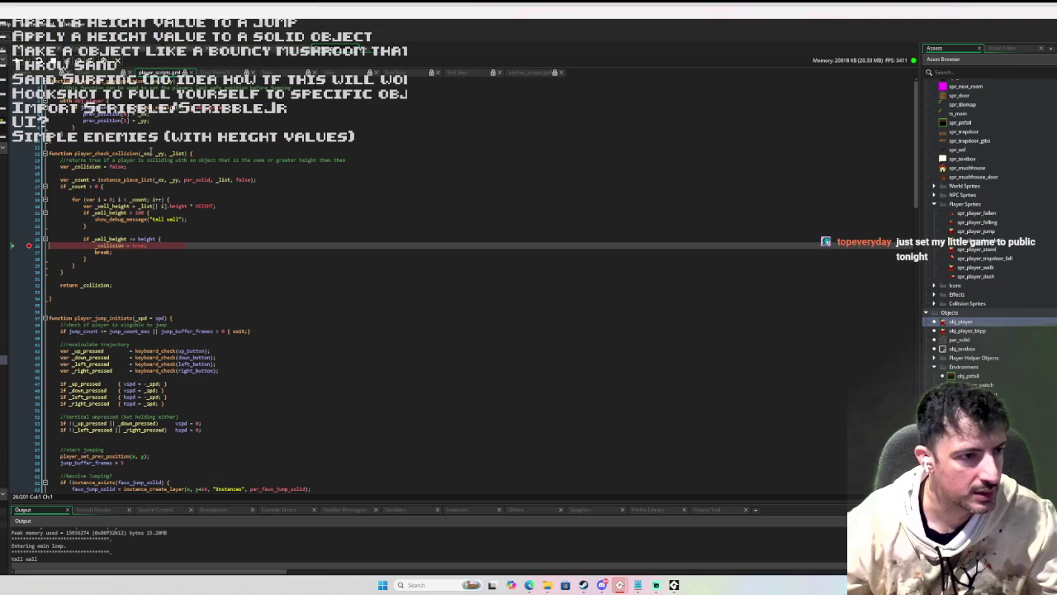
pyautogui.click(20, 69)
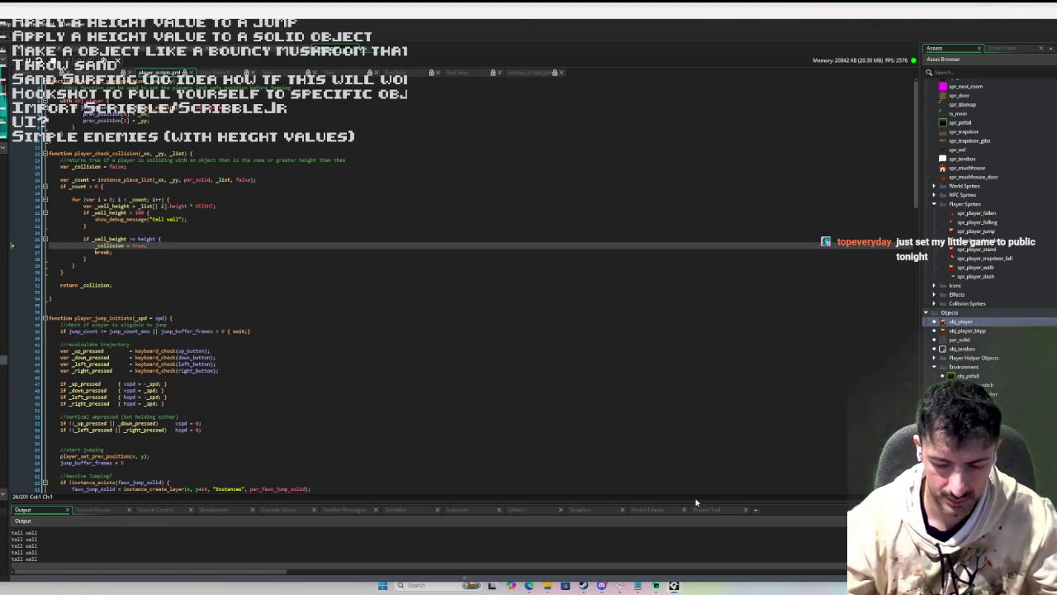
# - Jump again and walk left to test wall landing, then bring the ARPGLIKE browser window forward
pyautogui.press('space')
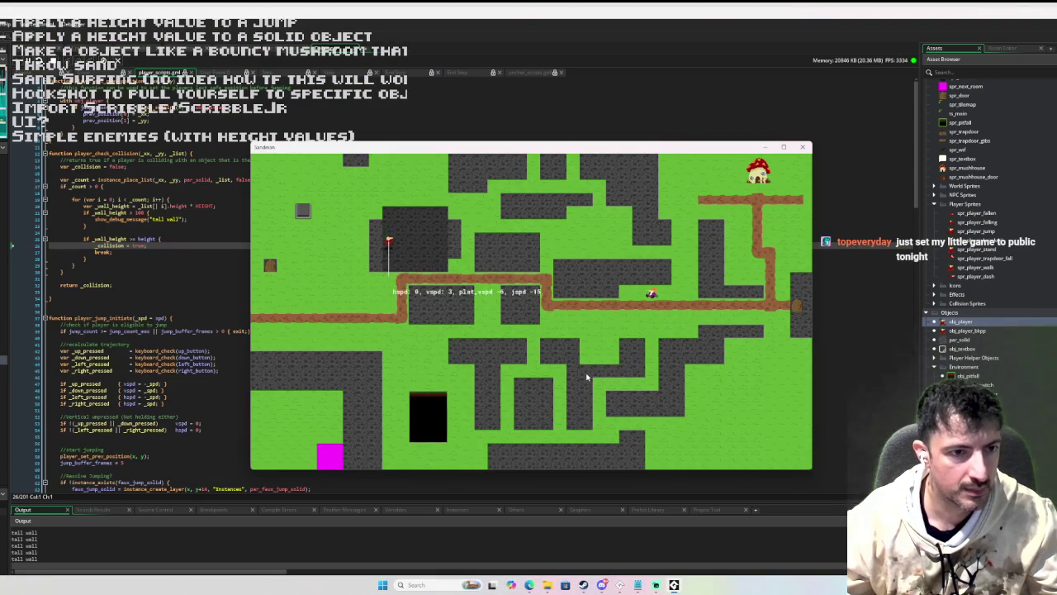
pyautogui.press('Left')
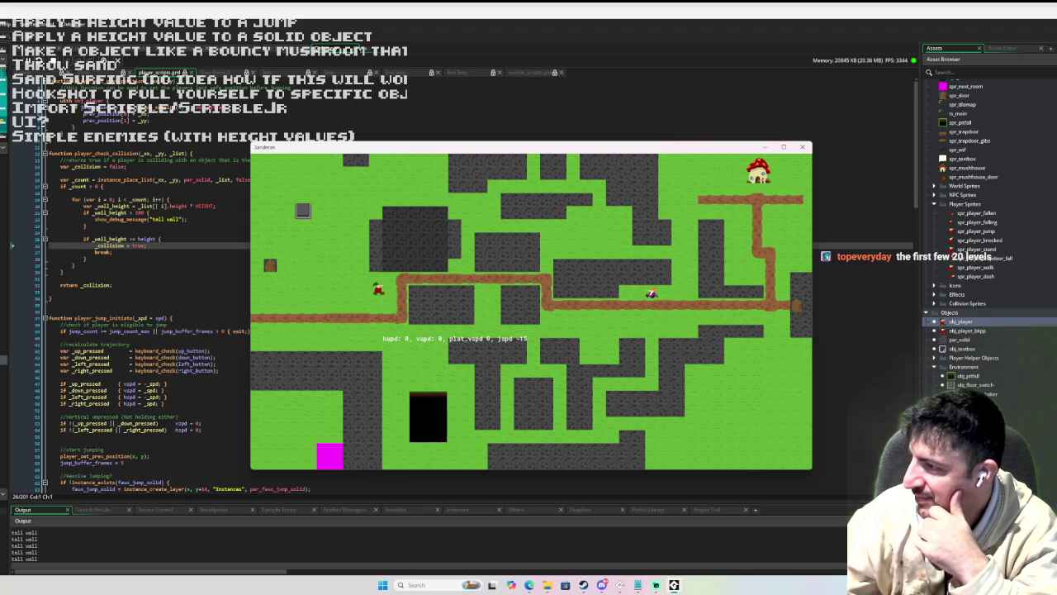
pyautogui.hotkey('alt', 'Tab')
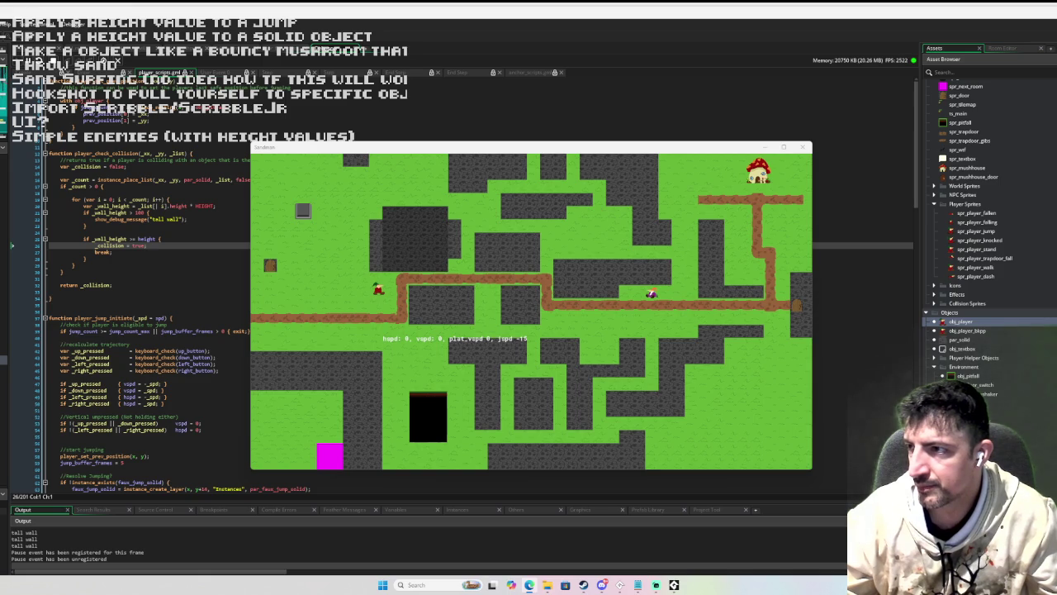
pyautogui.moveTo(1056, 150)
pyautogui.mouseDown()
pyautogui.moveTo(961, 149)
pyautogui.moveTo(645, 105)
pyautogui.mouseUp()
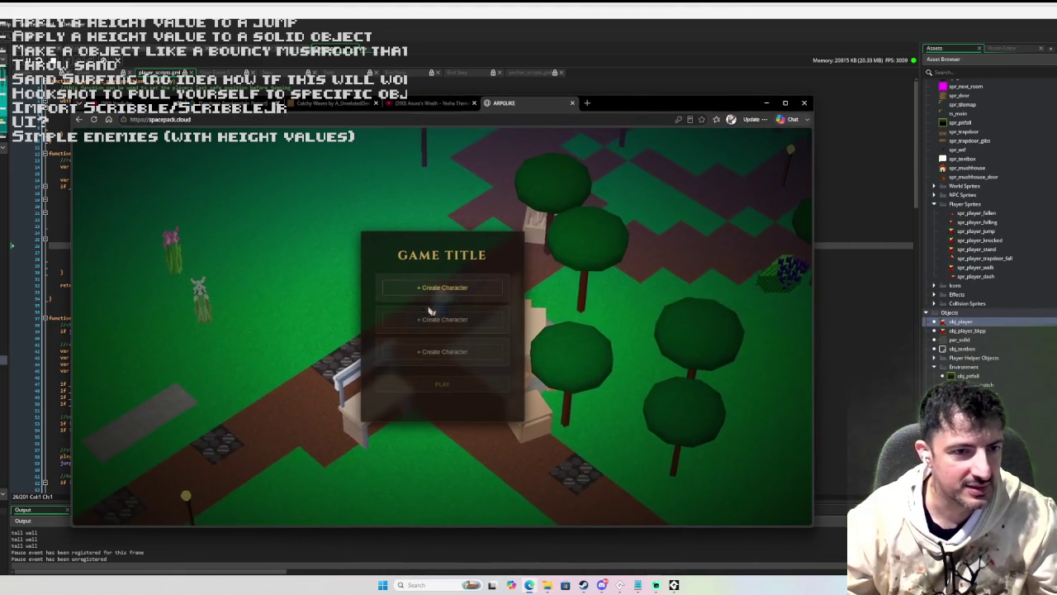
# - Create a new named character in ARPGLIKE and enter the game world with it
pyautogui.click(467, 287)
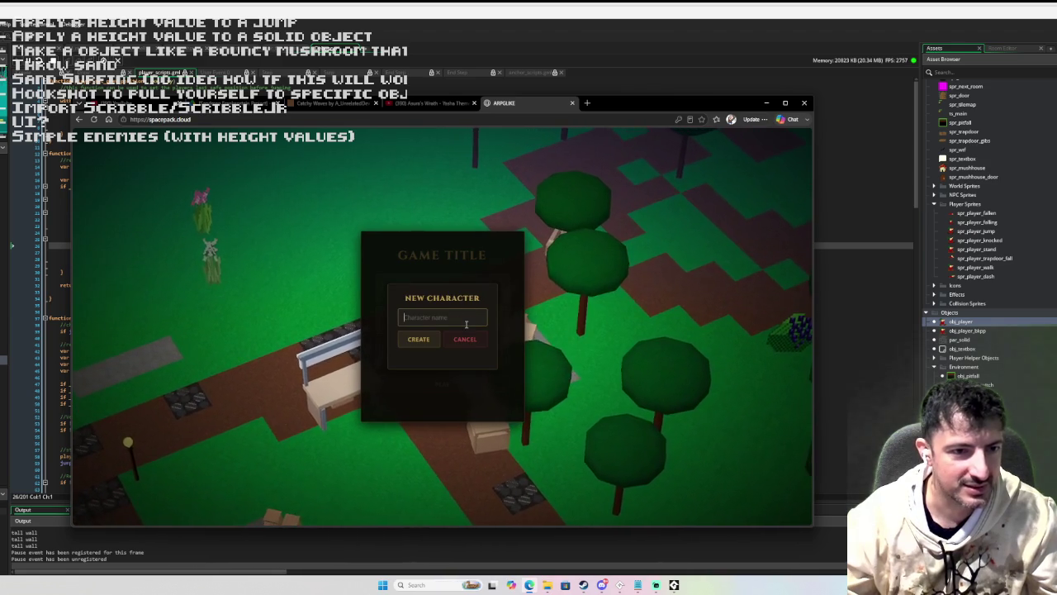
pyautogui.write('Brent')
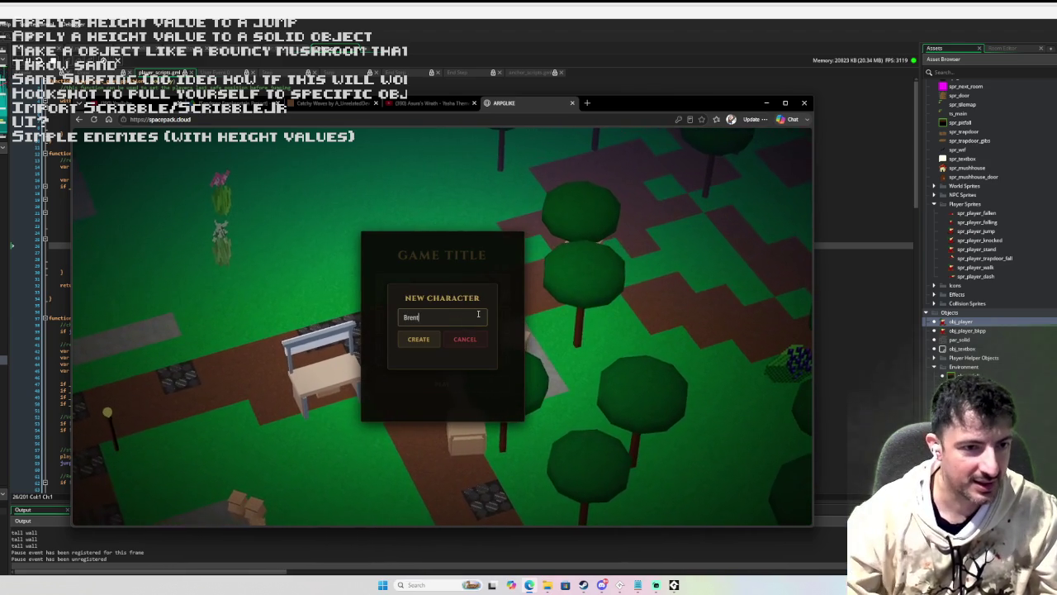
pyautogui.click(419, 339)
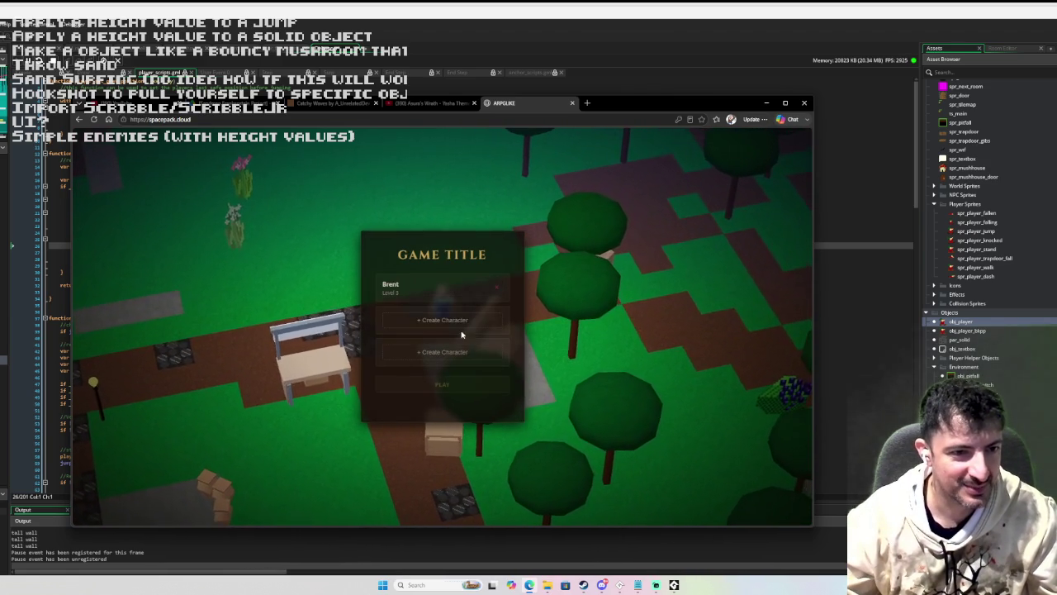
pyautogui.click(447, 292)
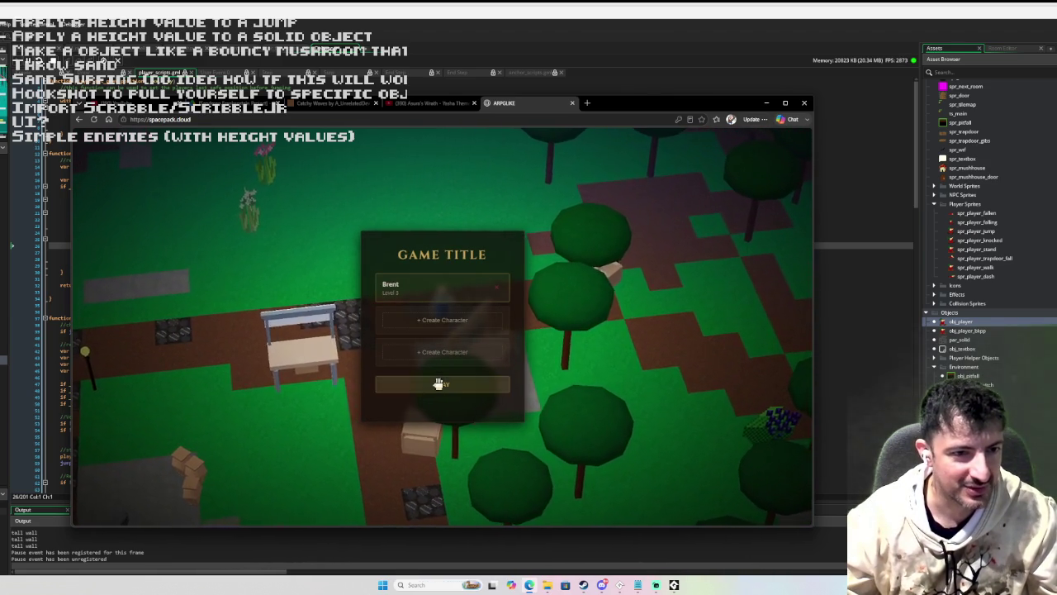
pyautogui.click(438, 384)
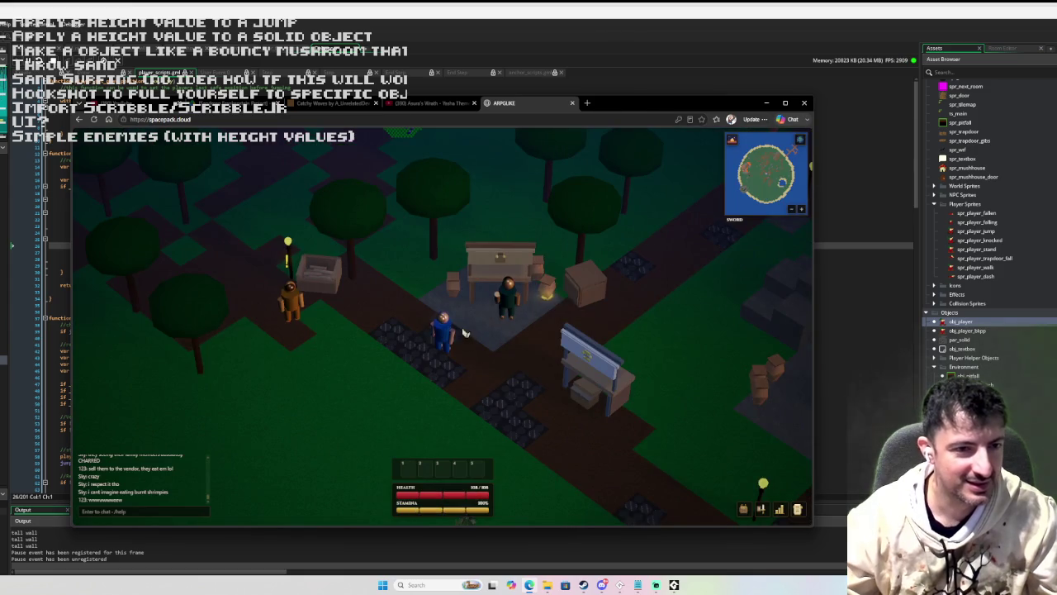
# - Walk to the orange quest giver and accept the Woodcutting quest
pyautogui.press('a')
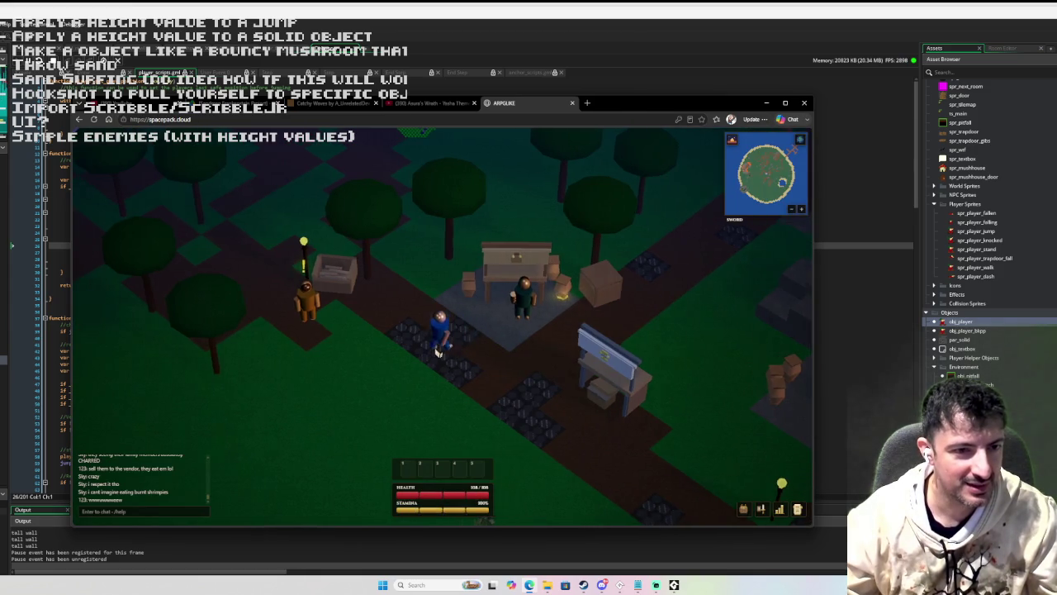
pyautogui.press('d')
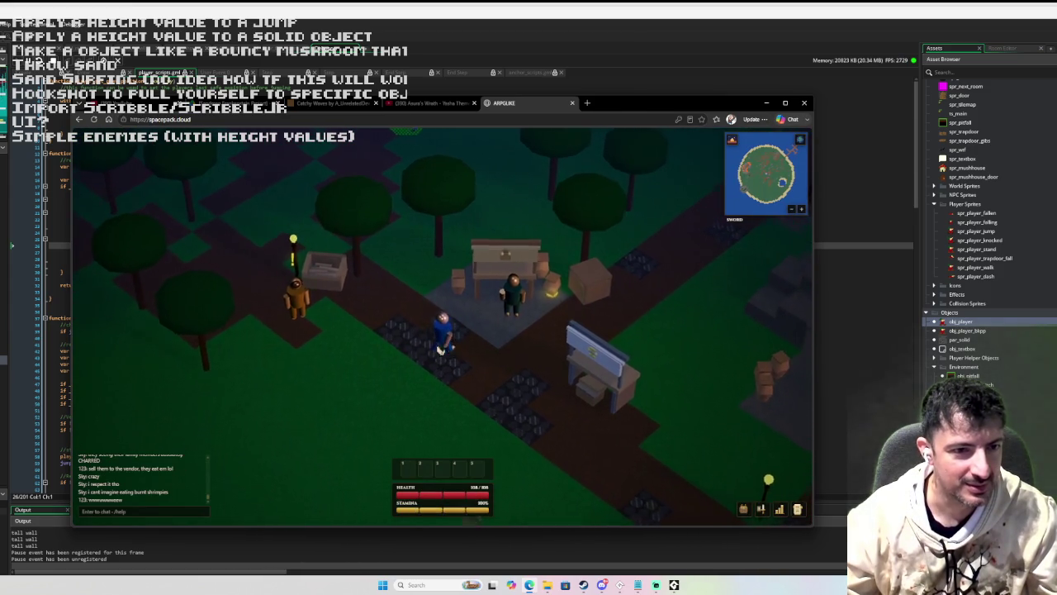
pyautogui.press('a')
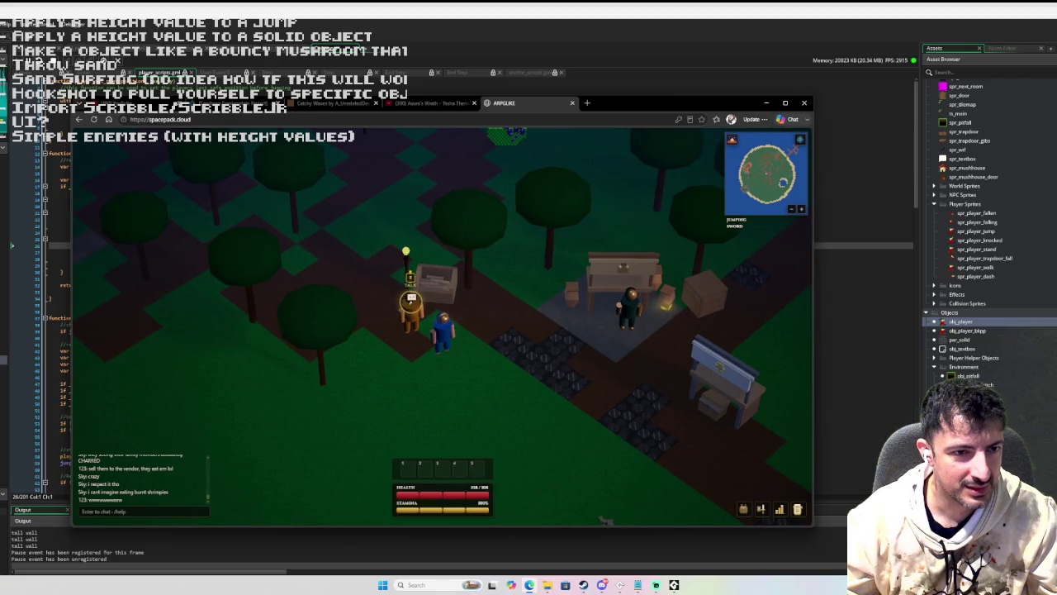
pyautogui.click(430, 307)
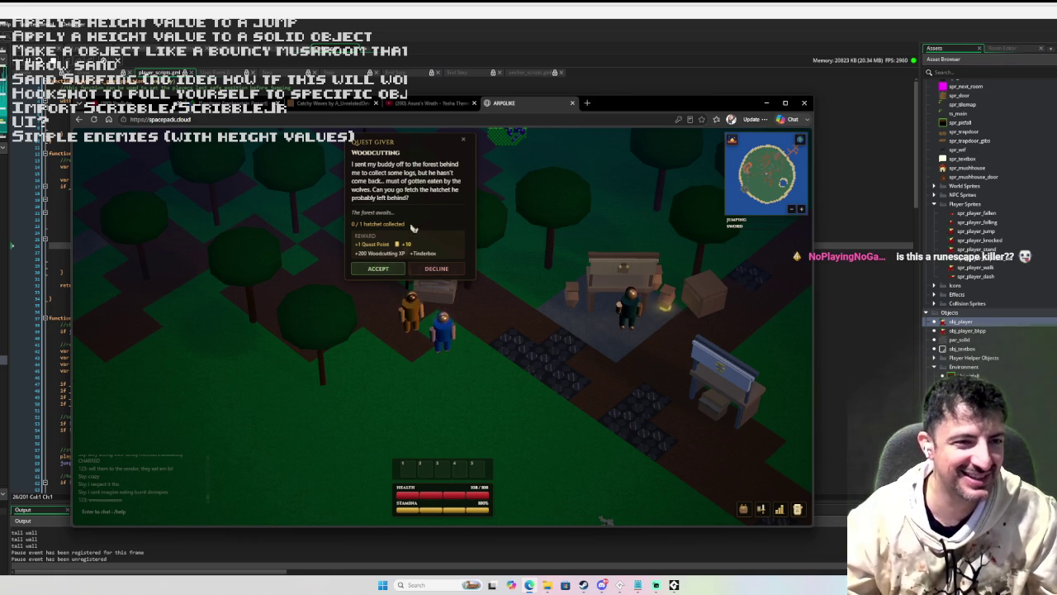
pyautogui.click(378, 268)
# - Visit the vendor's shop to check the Bronze dagger's sell value, then close it
pyautogui.press('w')
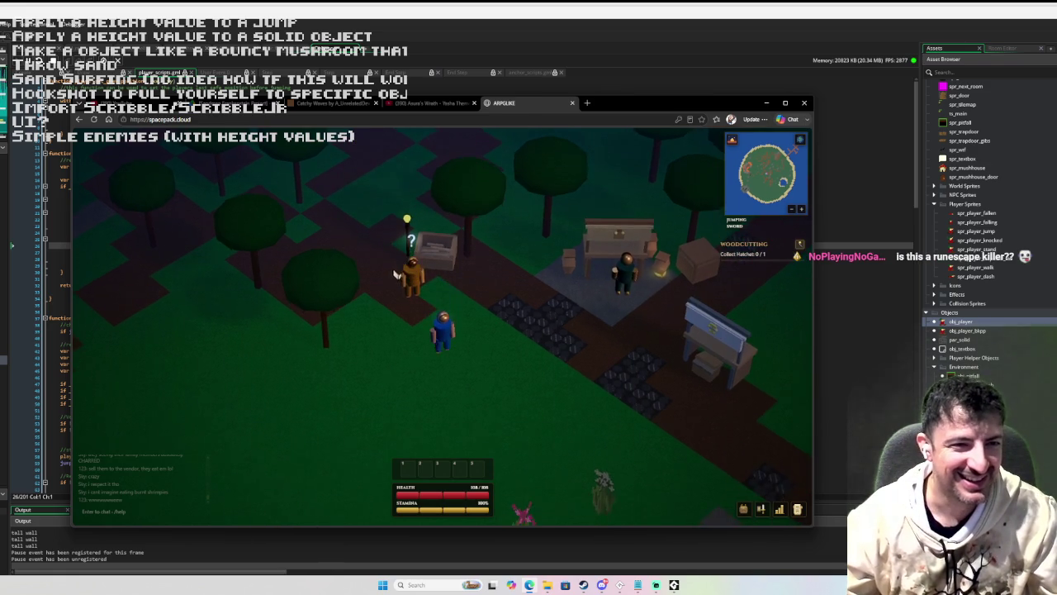
pyautogui.press('w')
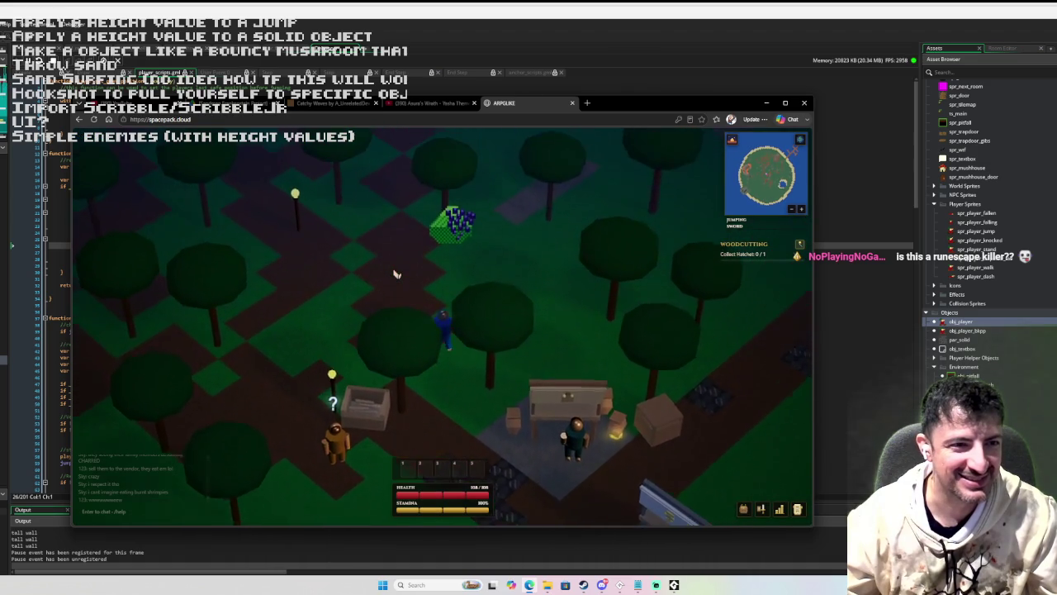
pyautogui.press('d')
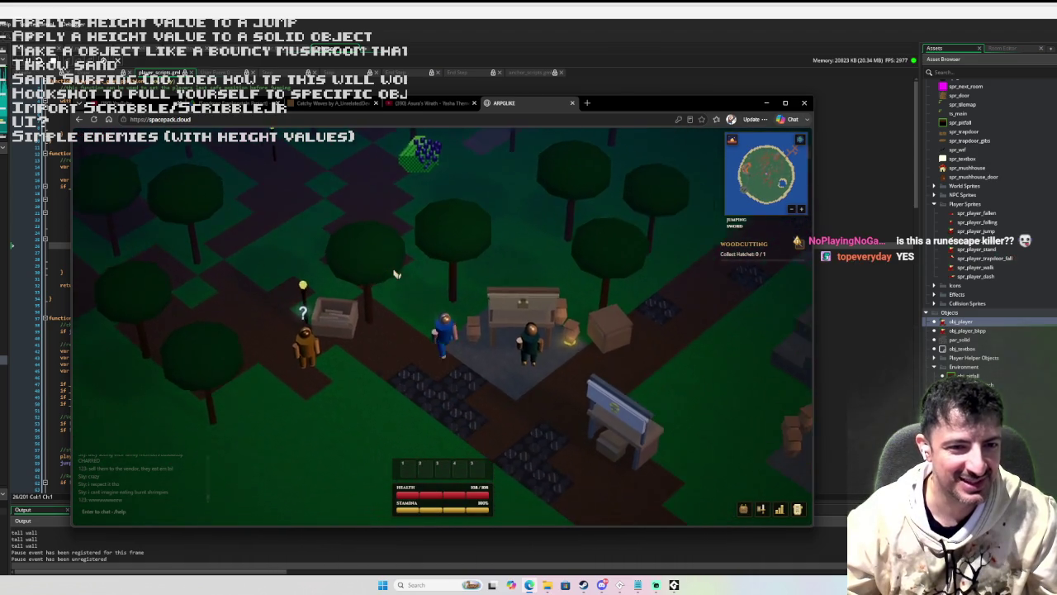
pyautogui.press('e')
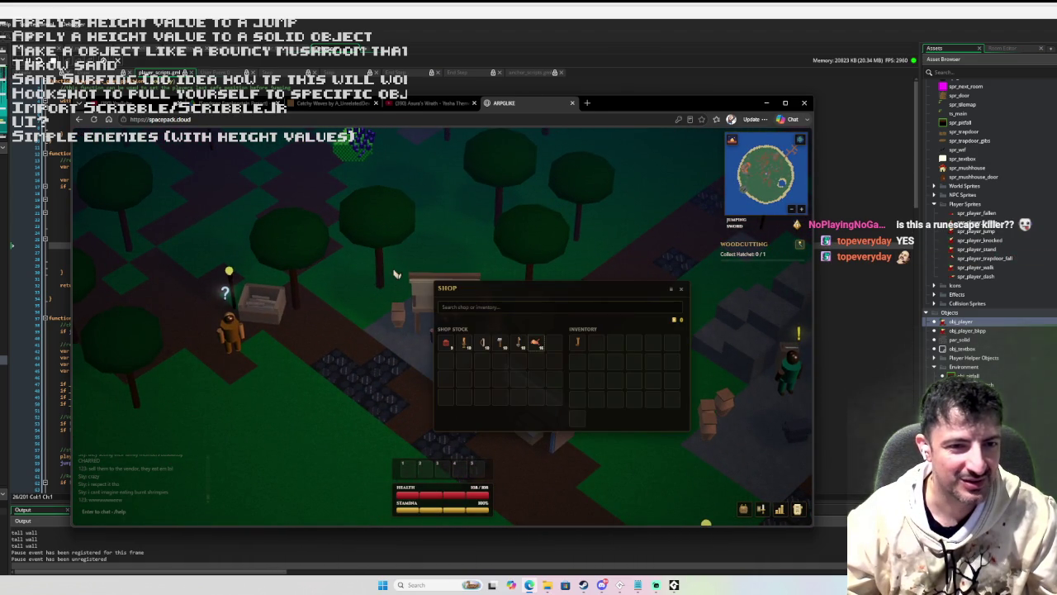
pyautogui.moveTo(582, 342)
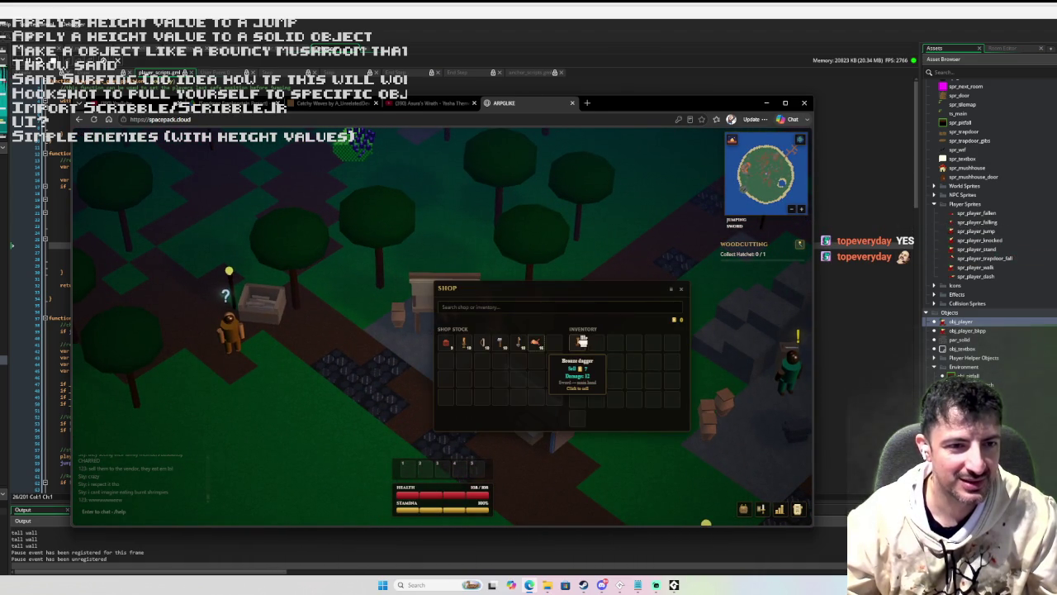
pyautogui.press('Escape')
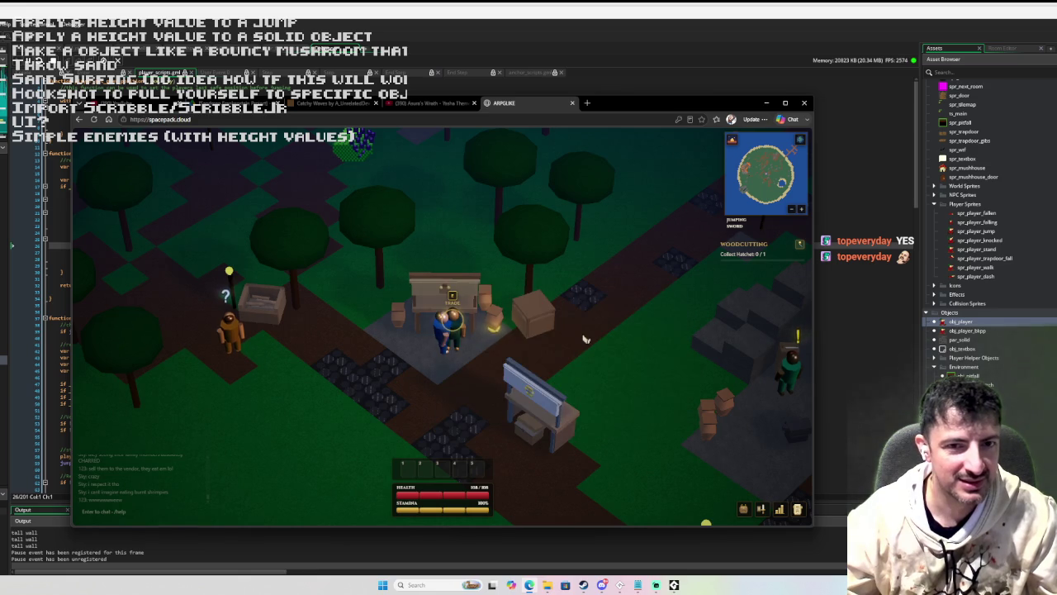
# - Move the Bronze dagger from the inventory into hotbar slot 1 and head toward the yellow character
pyautogui.press('a')
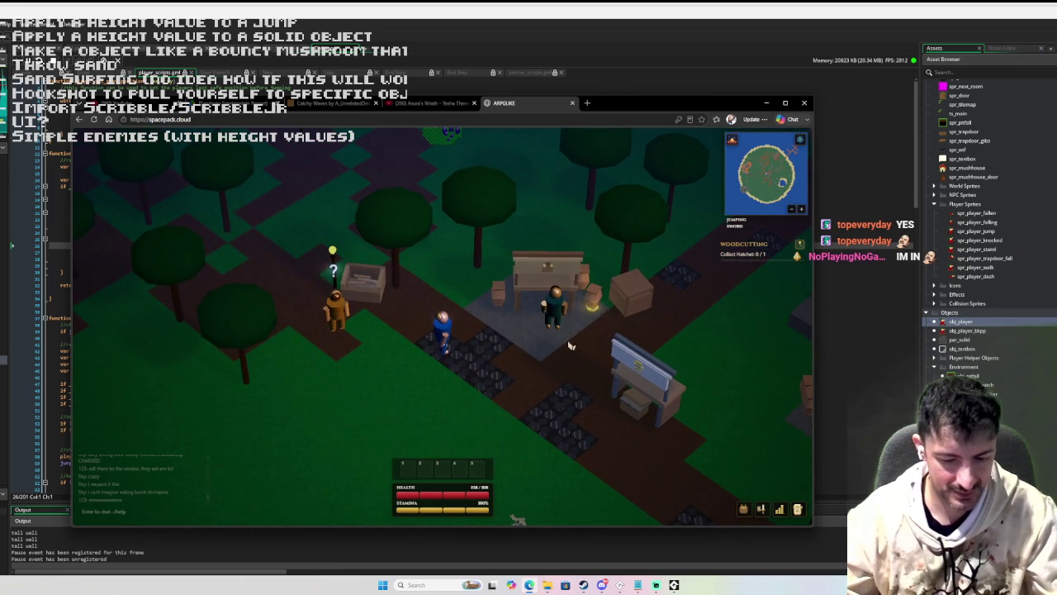
pyautogui.press('i')
pyautogui.moveTo(406, 454); pyautogui.dragTo(407, 466)
pyautogui.press('i')
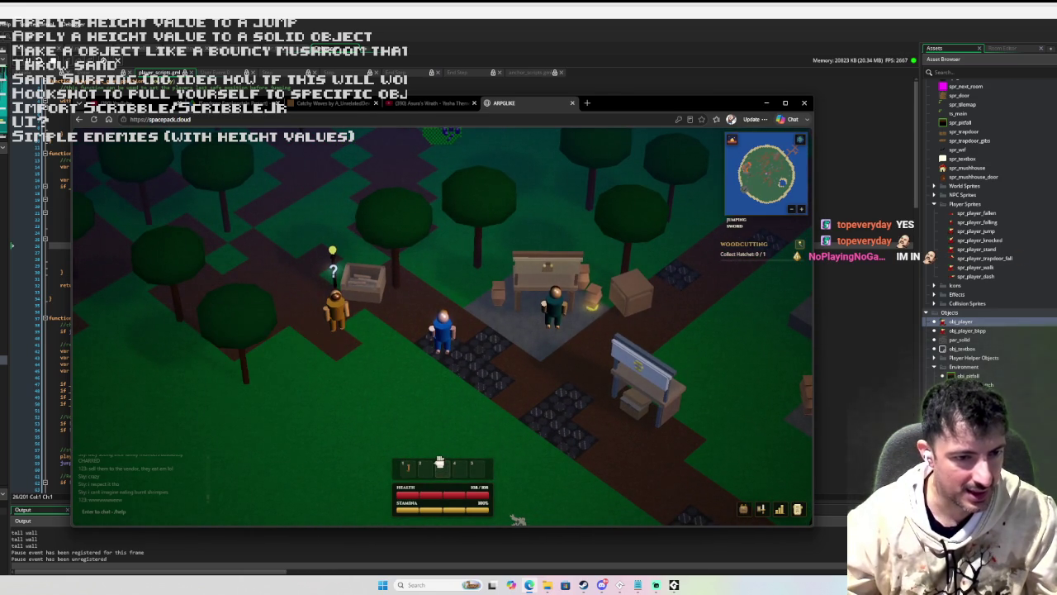
pyautogui.press('a')
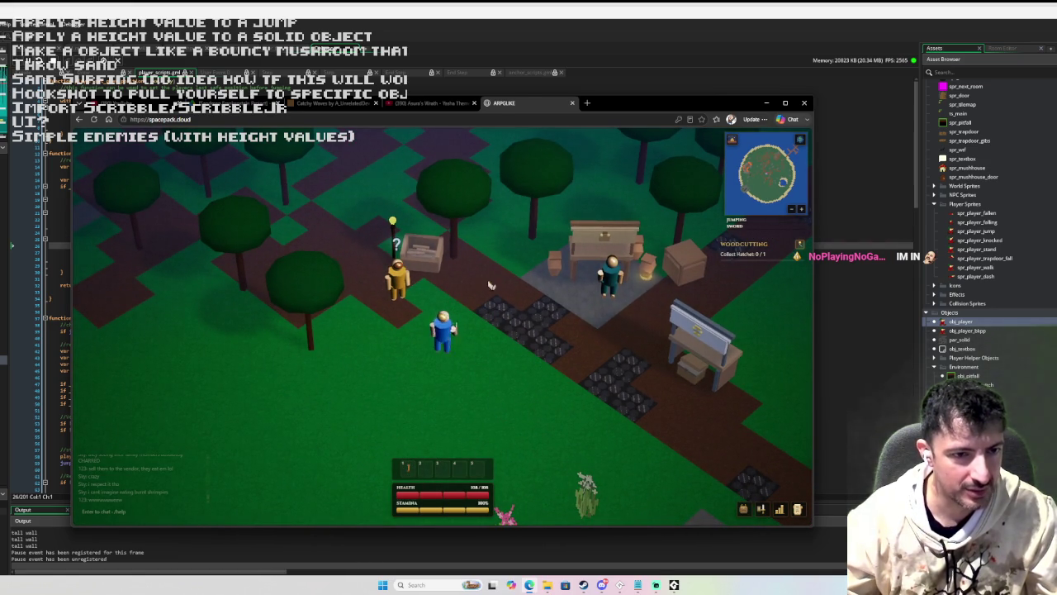
pyautogui.click(398, 285)
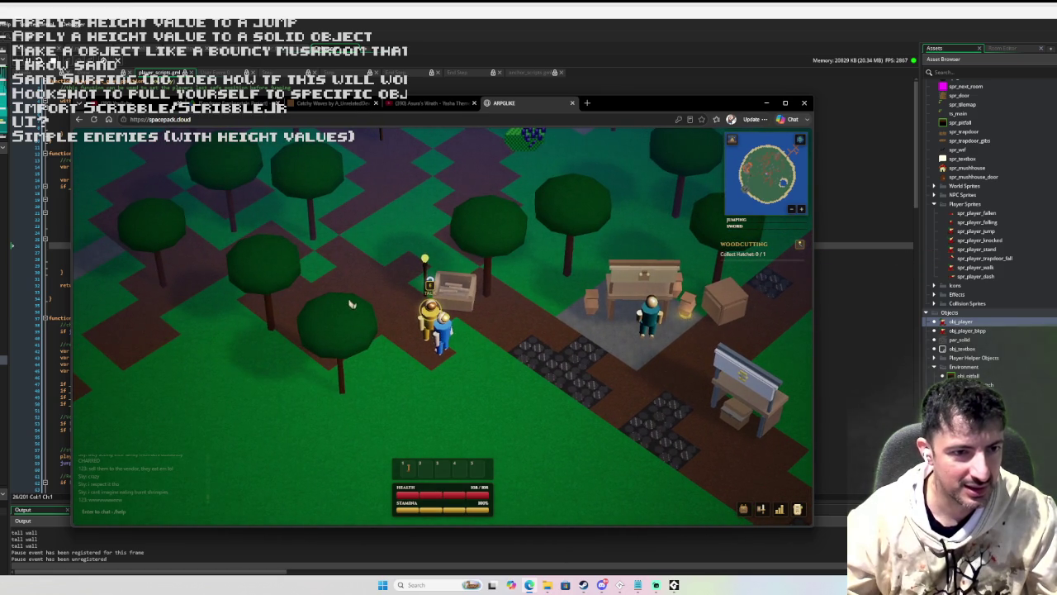
# - Walk up the path from the vendor area and through the forest
pyautogui.press('w')
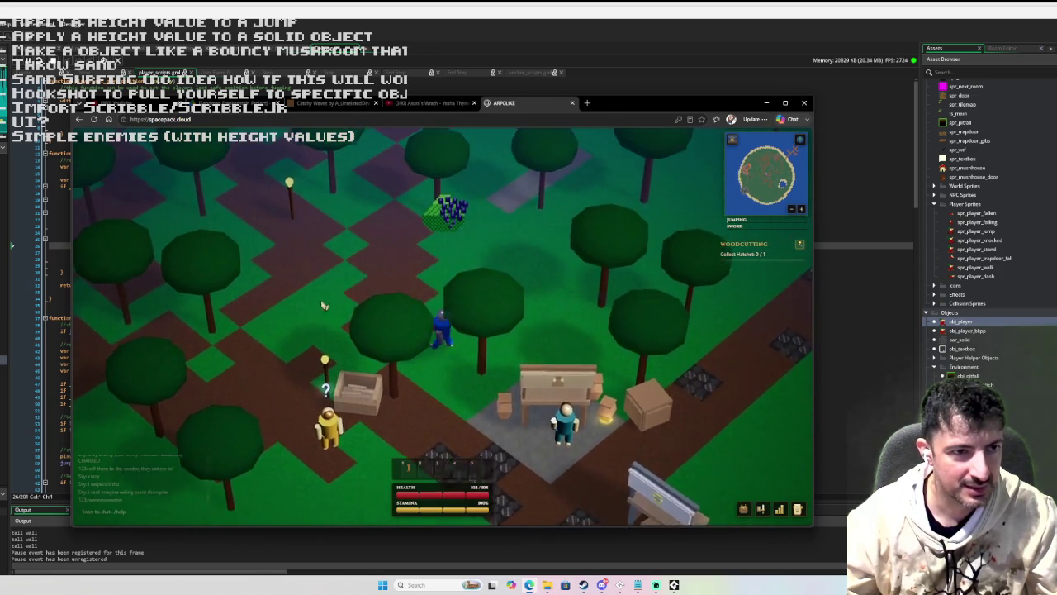
pyautogui.press('w')
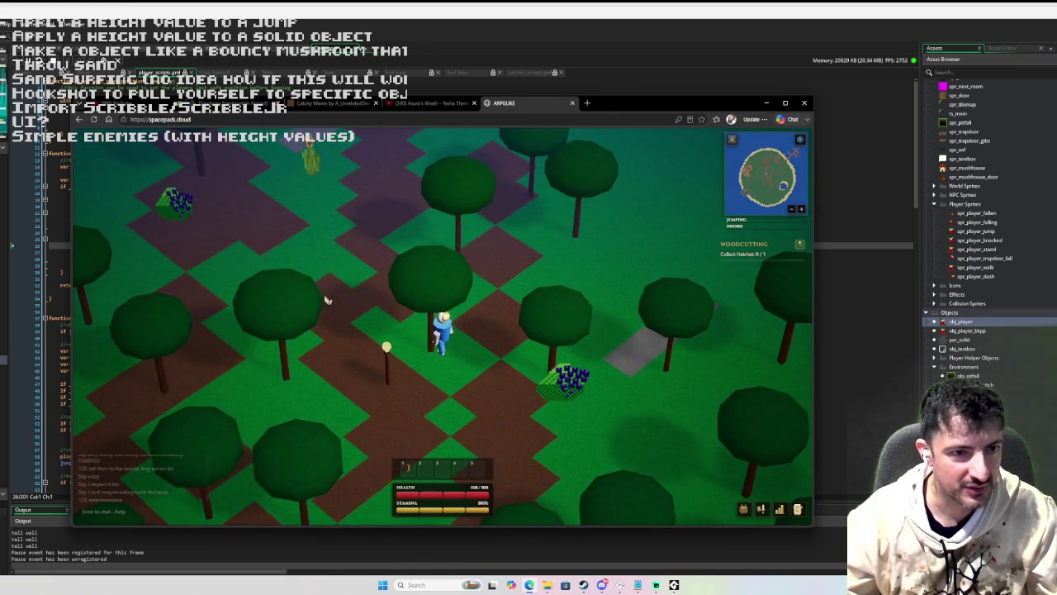
pyautogui.press('w')
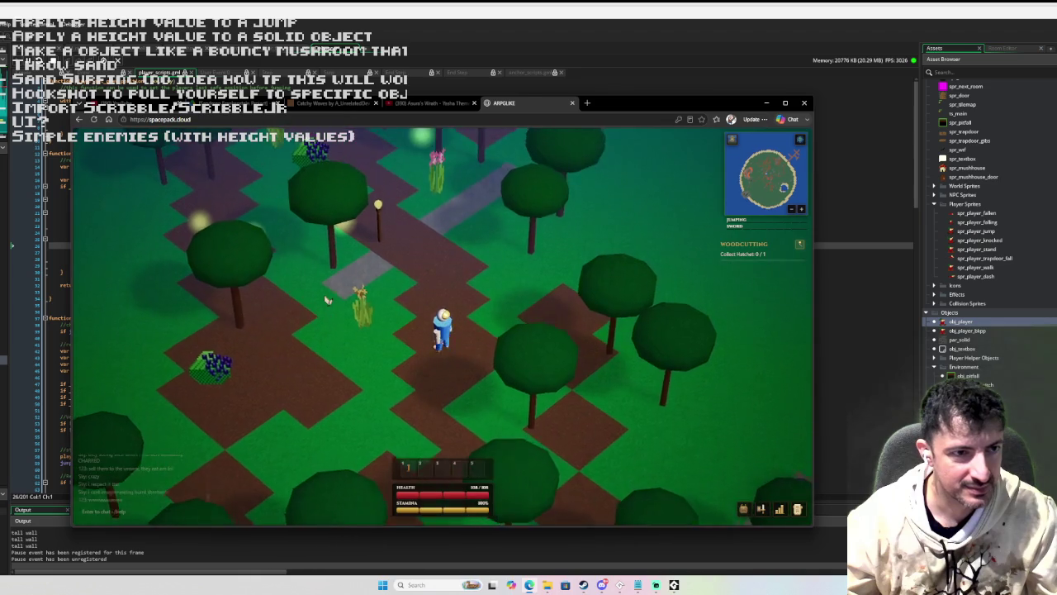
pyautogui.press('w')
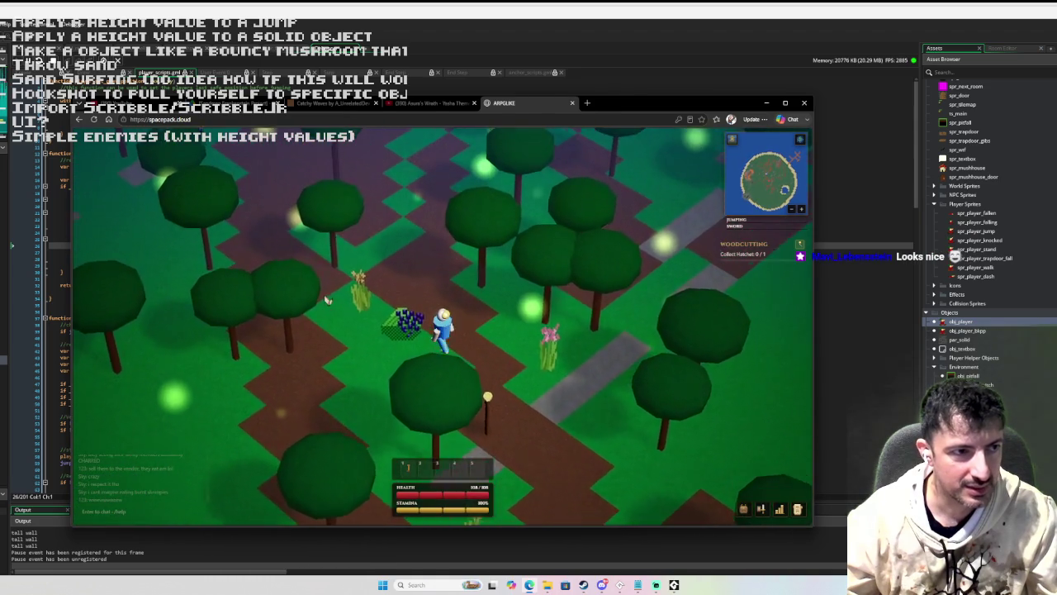
pyautogui.press('w')
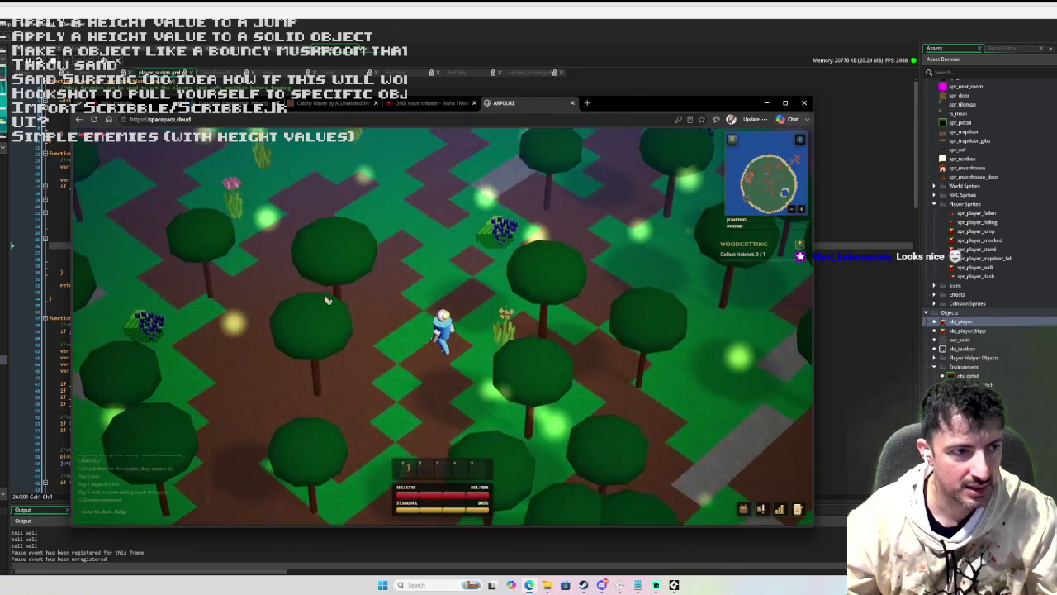
pyautogui.press('w')
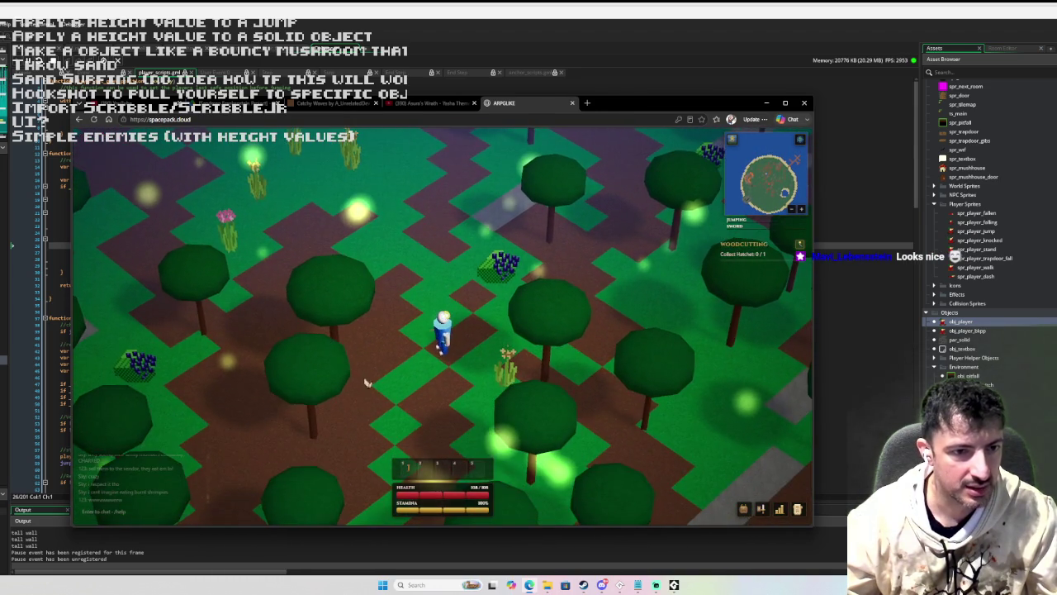
pyautogui.press('w')
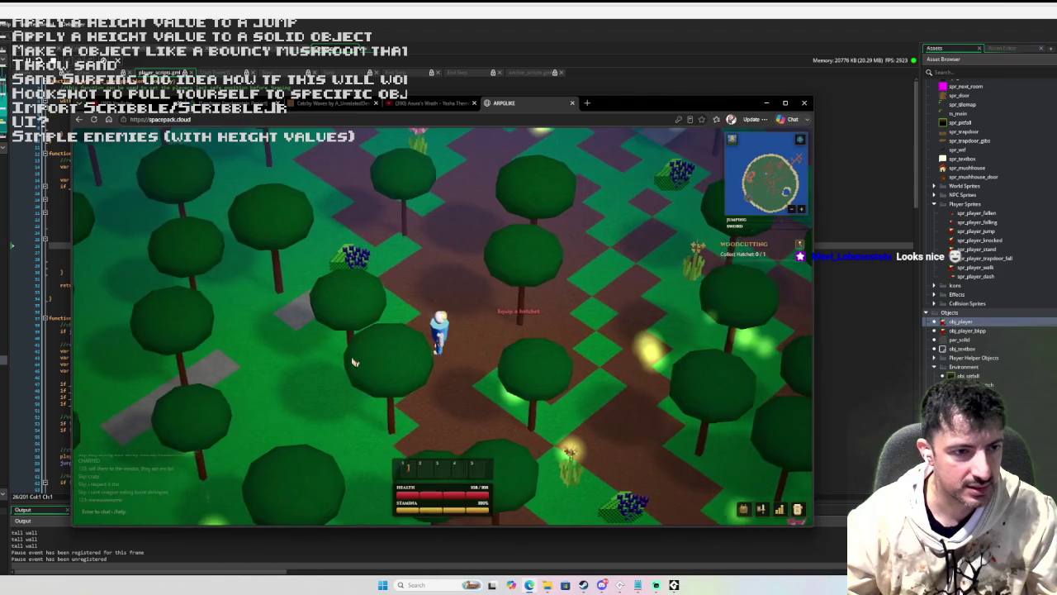
pyautogui.press('a')
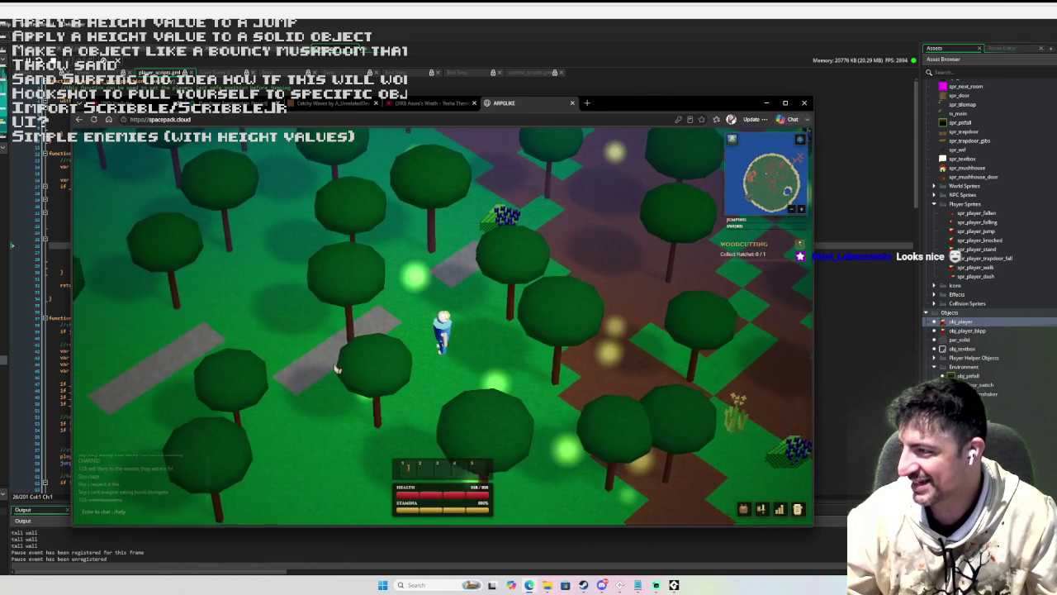
pyautogui.press('d')
pyautogui.press('s')
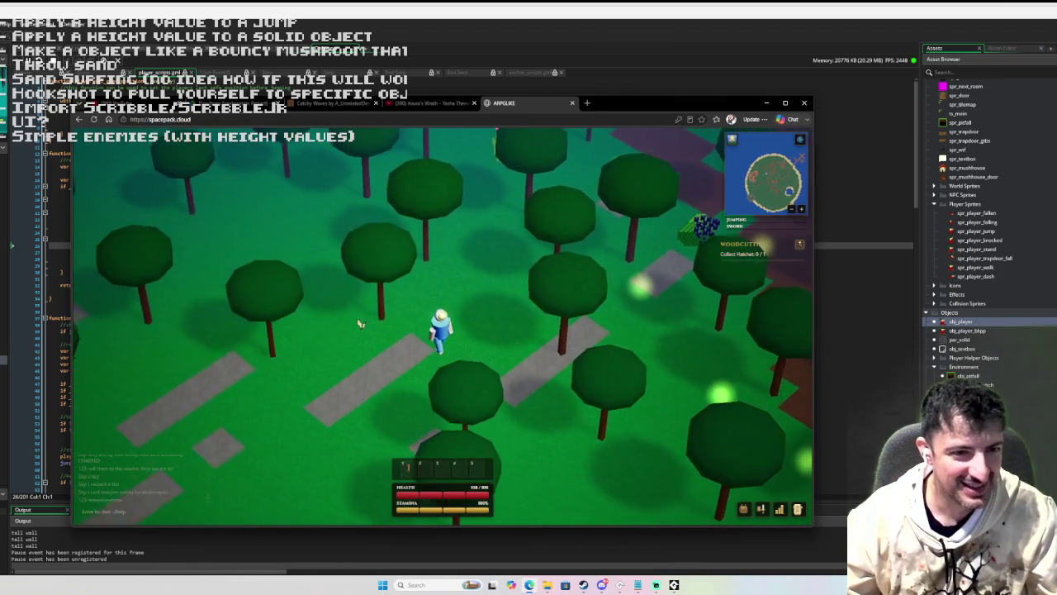
# - Continue left to the river, down along the lava, jumping for Jumping XP, toward the stone path
pyautogui.press('a')
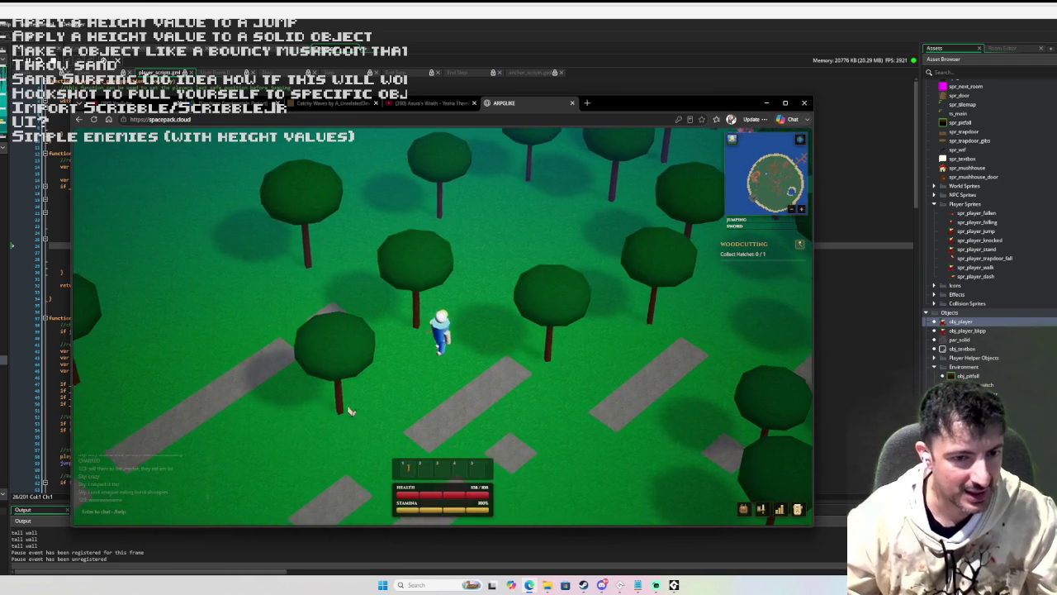
pyautogui.press('a')
pyautogui.press('a')
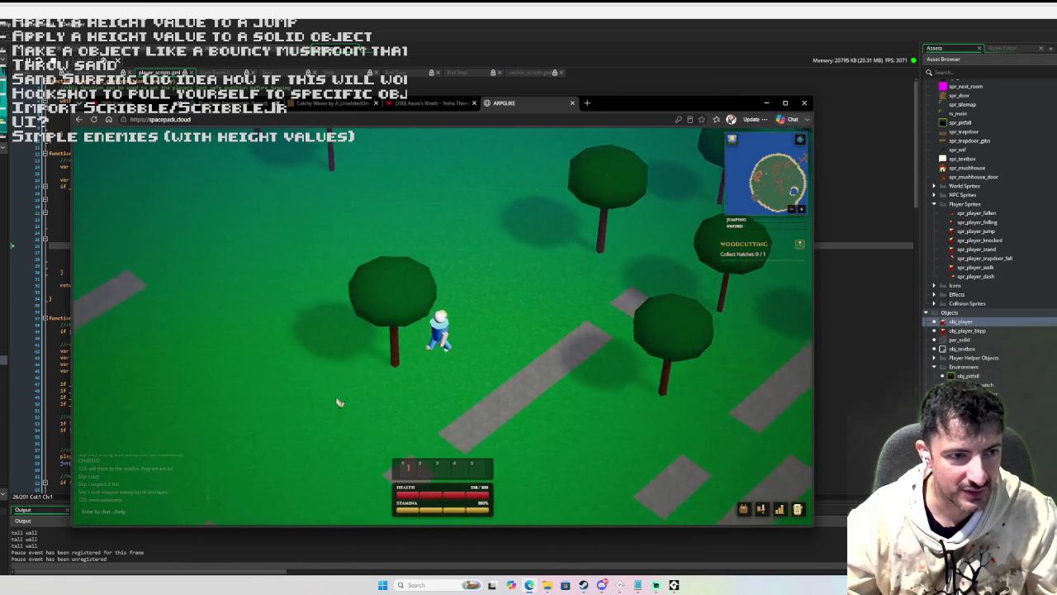
pyautogui.press('a')
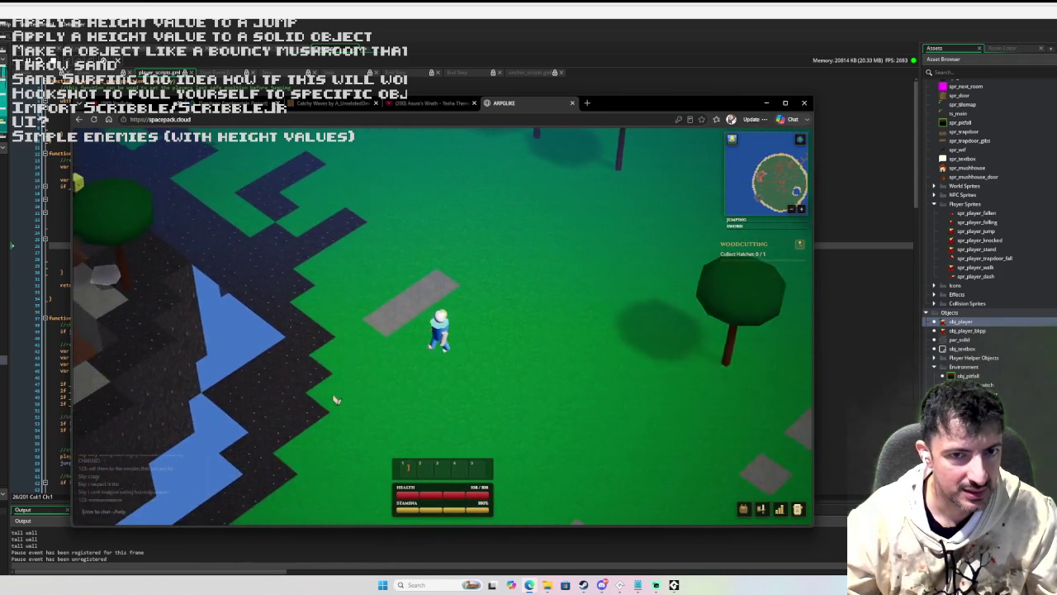
pyautogui.press('s')
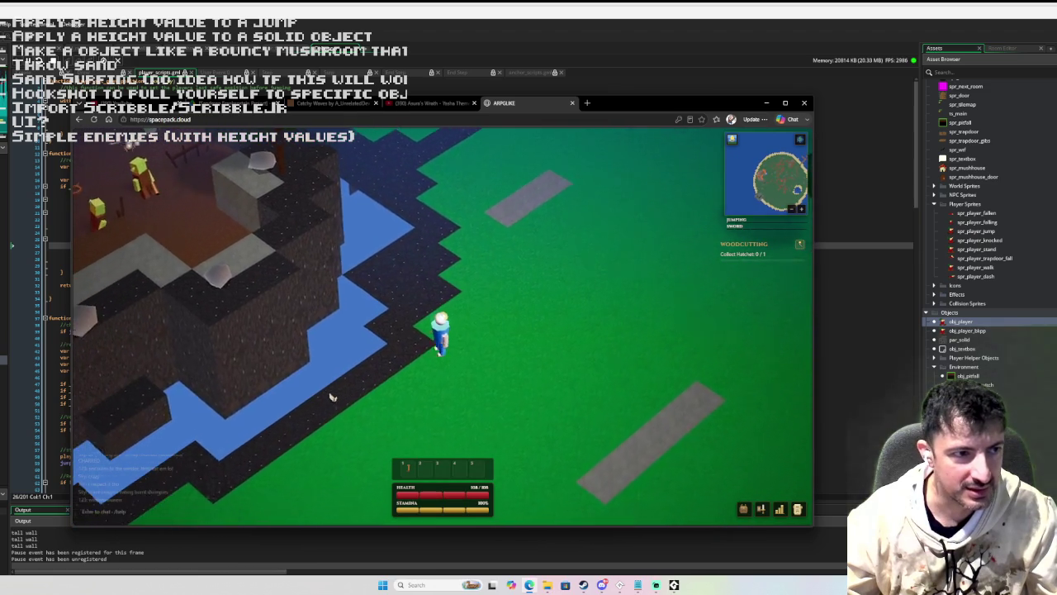
pyautogui.press('s')
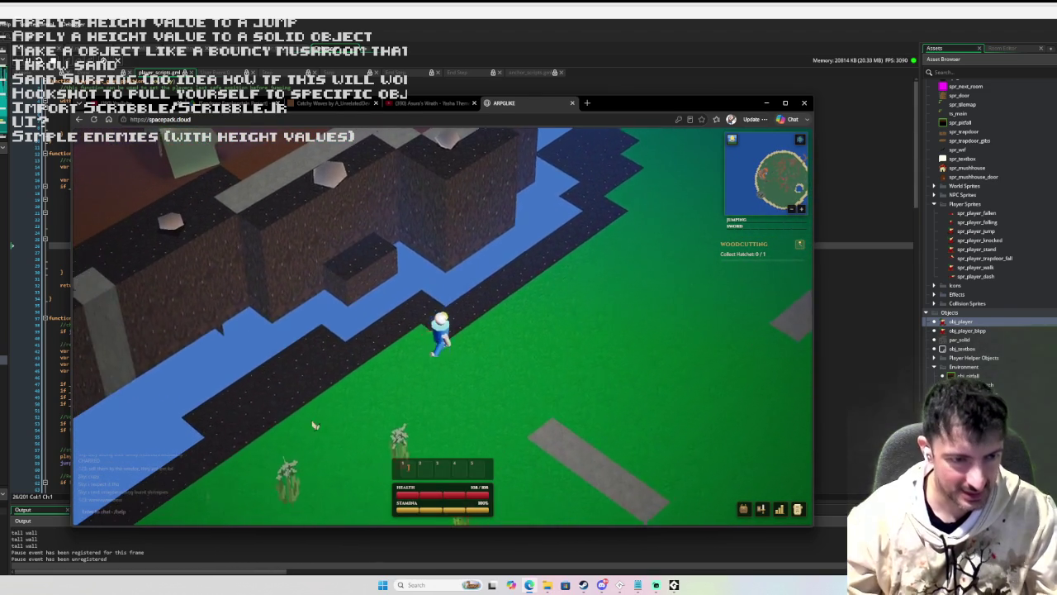
pyautogui.press('a')
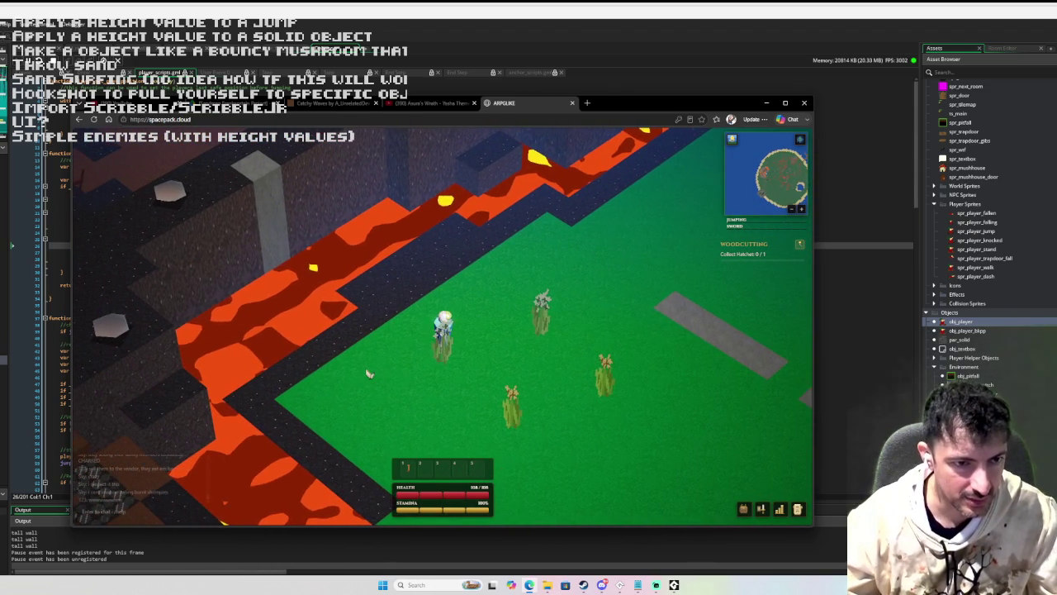
pyautogui.press('s')
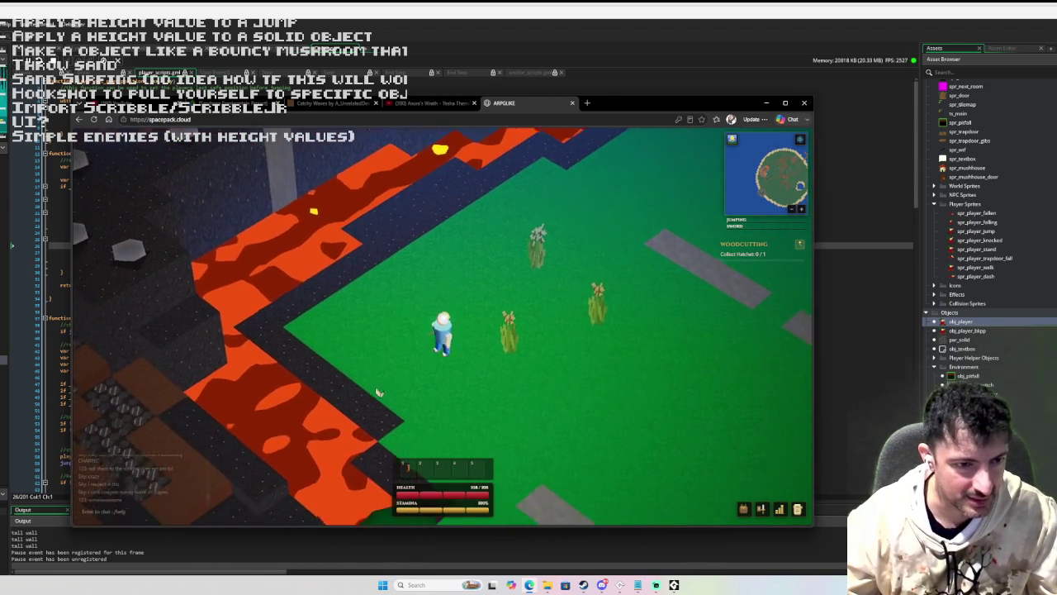
pyautogui.press('s')
pyautogui.press('space')
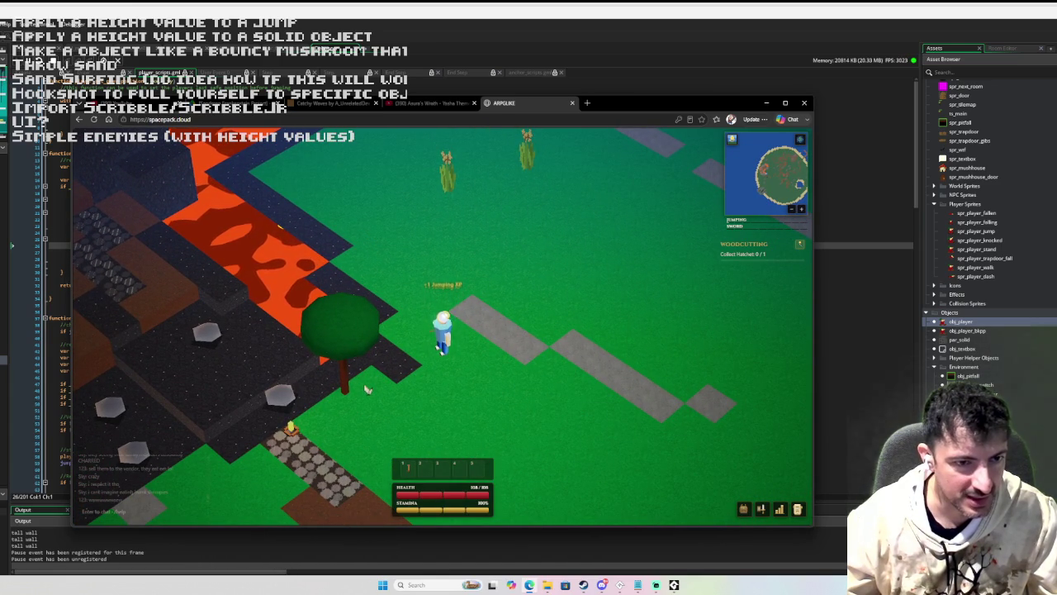
pyautogui.press('a')
pyautogui.press('a')
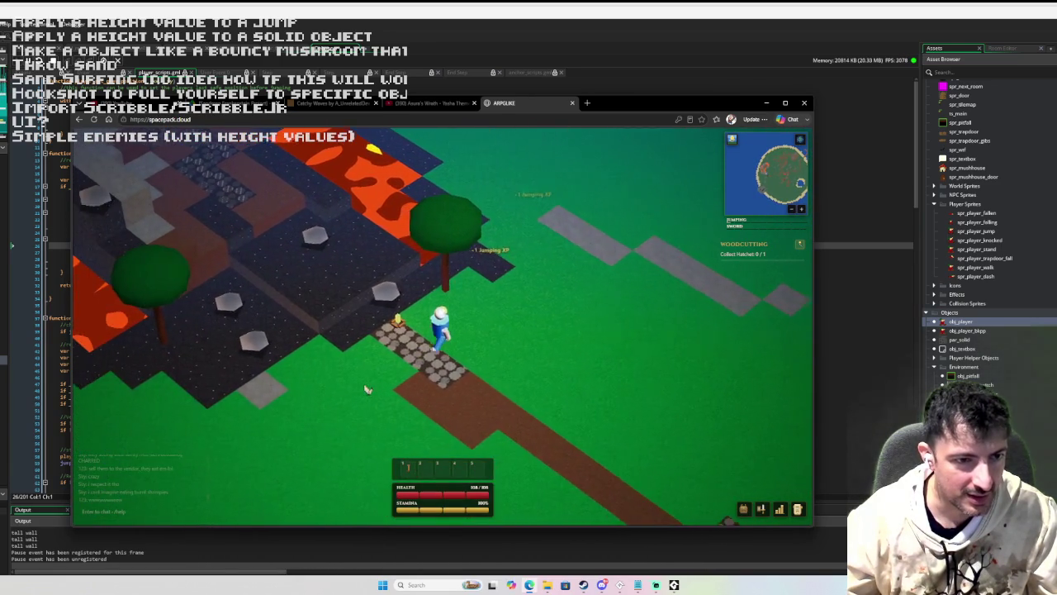
# - Step onto the stone-paved spot and view the Cooking options, including Anchovies
pyautogui.press('w')
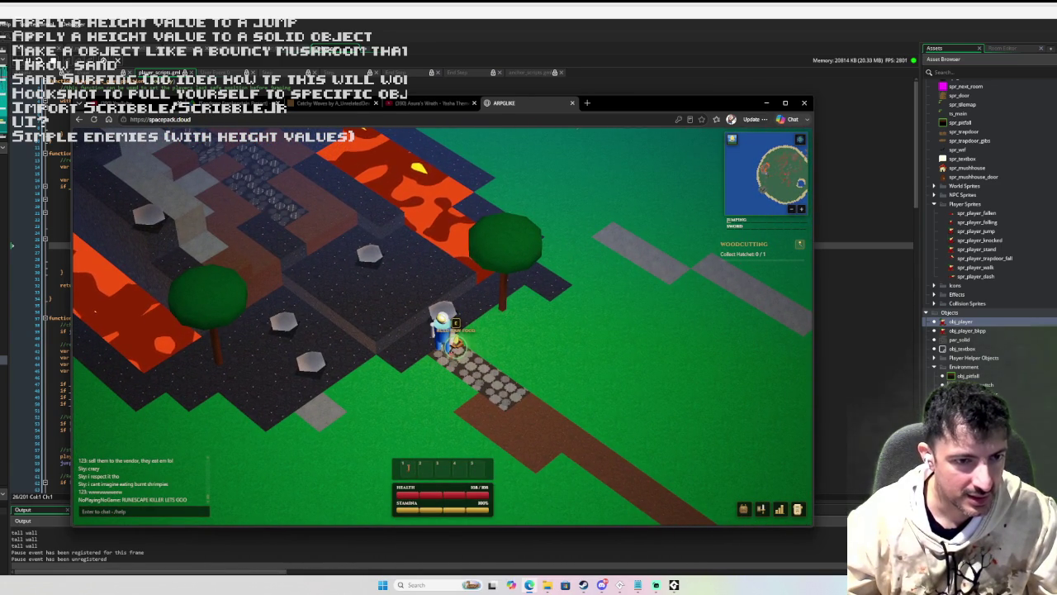
pyautogui.press('e')
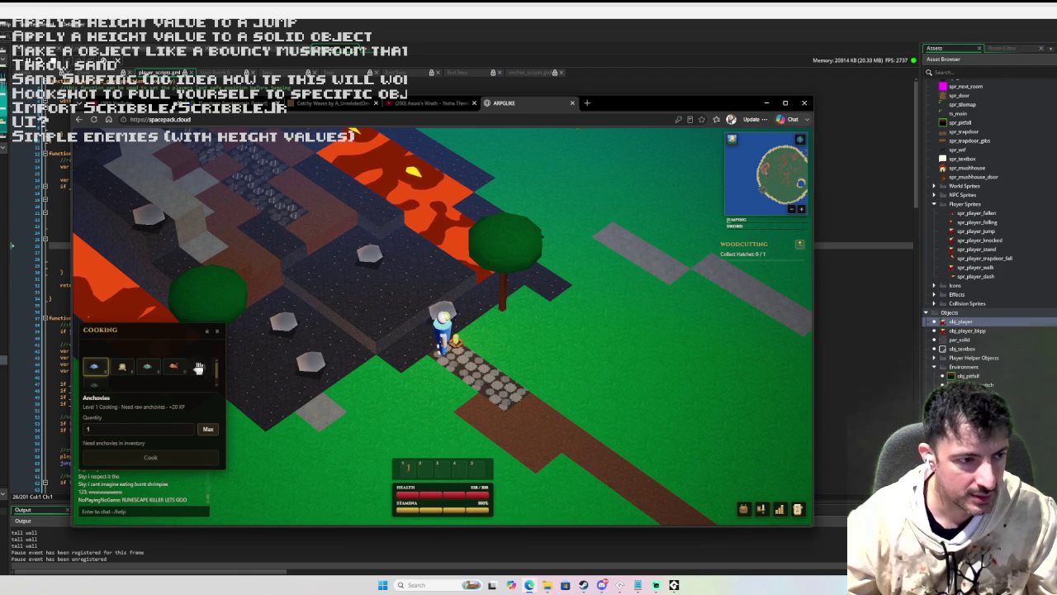
pyautogui.scroll(-1, 213, 373)
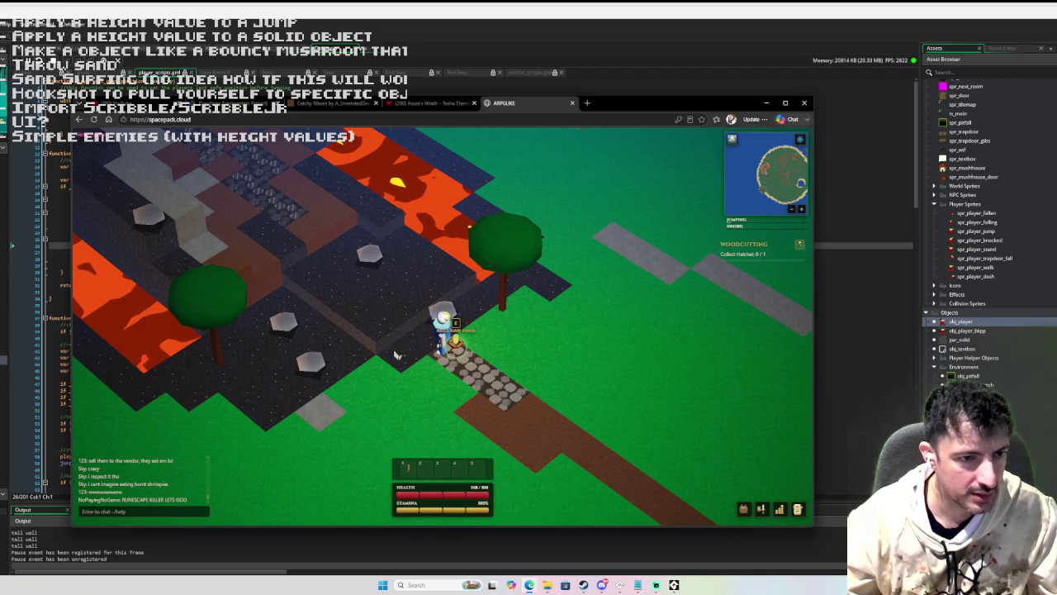
# - Walk up-left along the cobblestone path to the goblin and attack it
pyautogui.press('w')
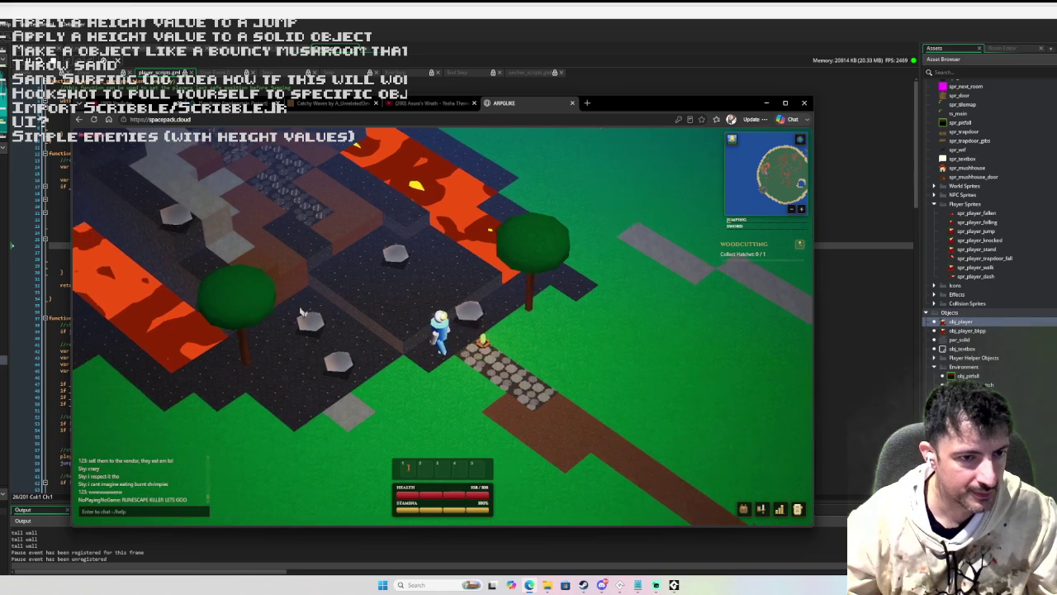
pyautogui.press('w')
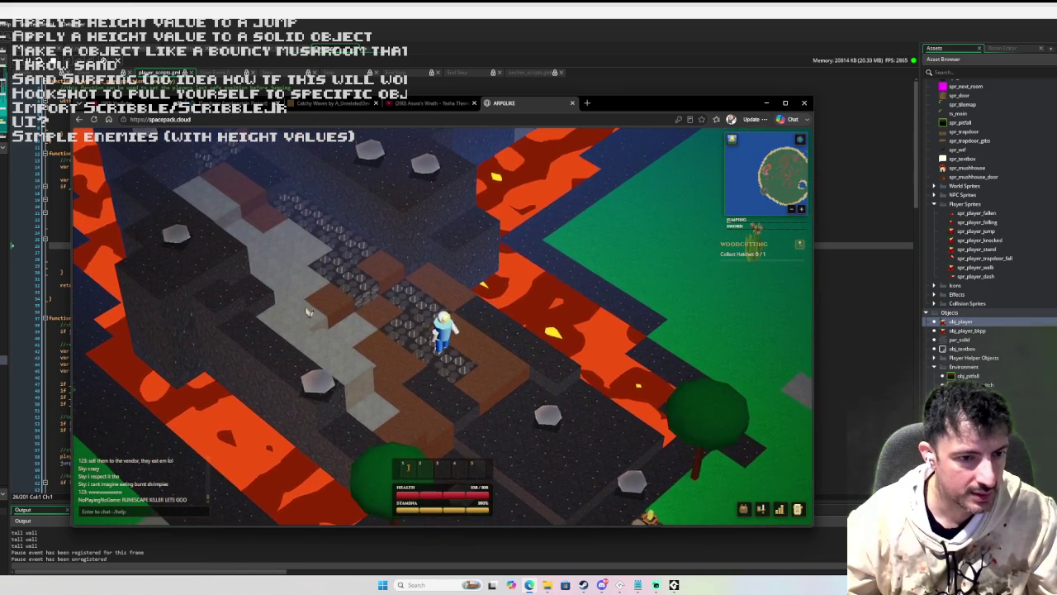
pyautogui.press('w')
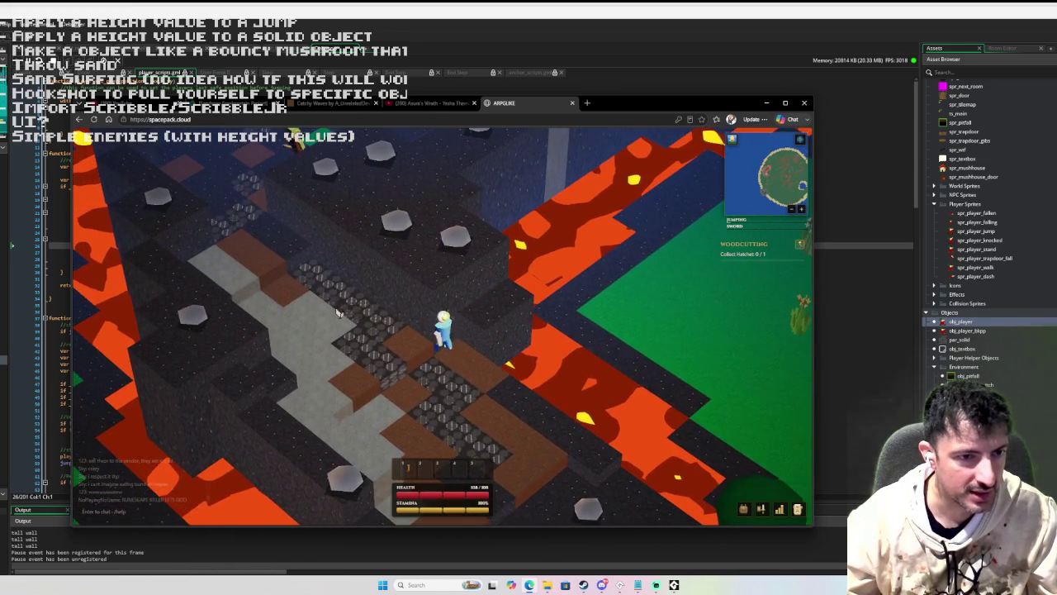
pyautogui.press('w')
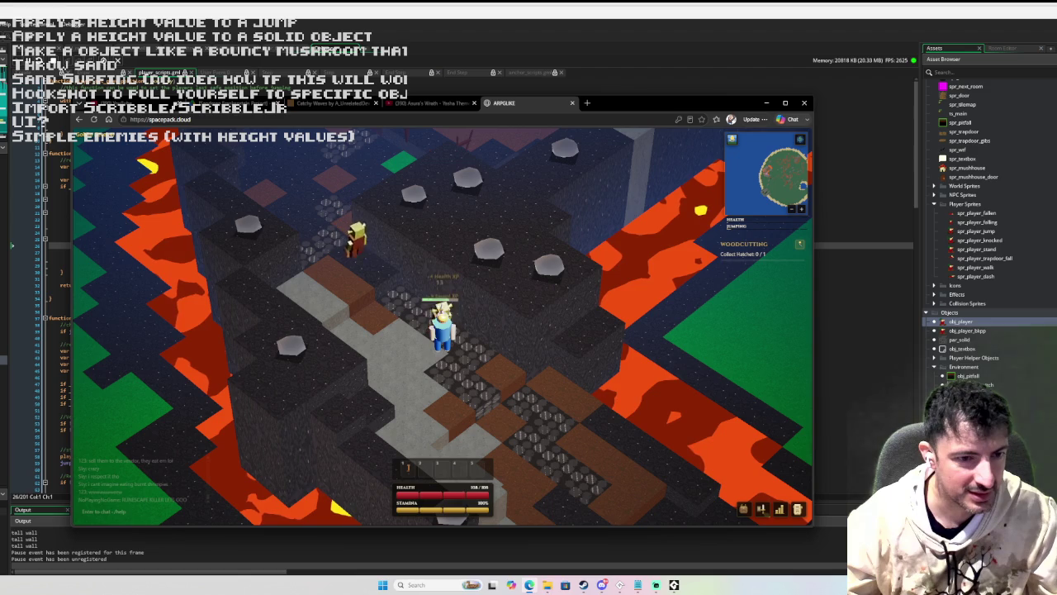
pyautogui.press('Left')
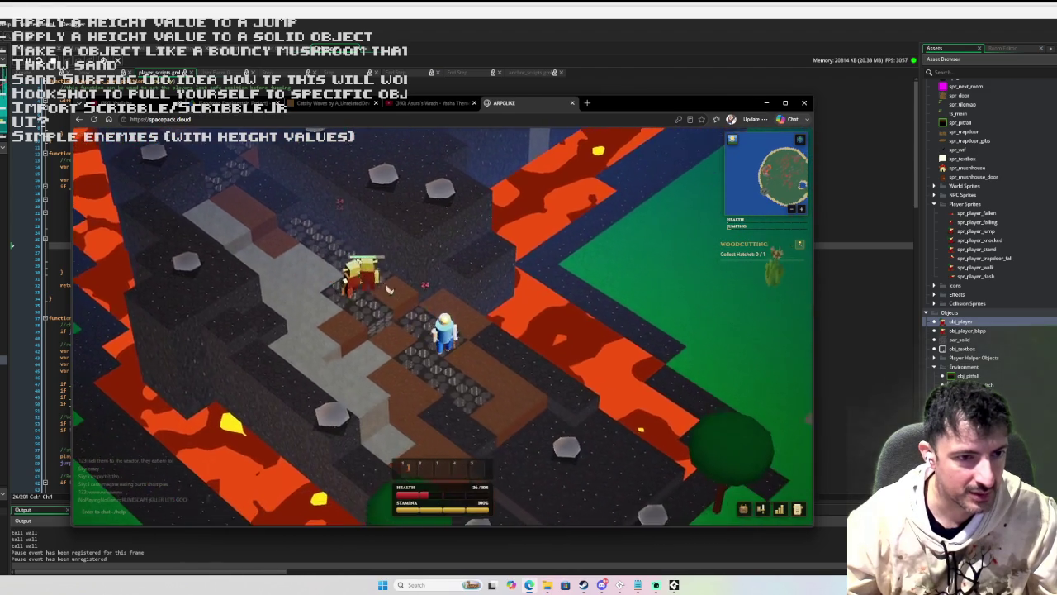
pyautogui.press('Left')
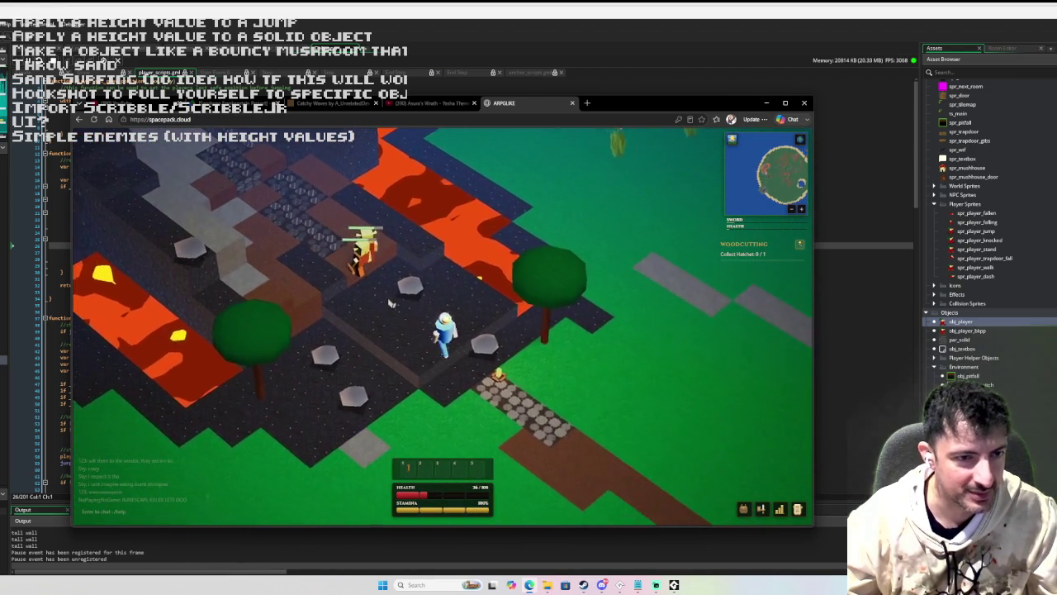
# - Rotate the camera and head down-left across the grass, jumping for Jumping XP
pyautogui.press('d')
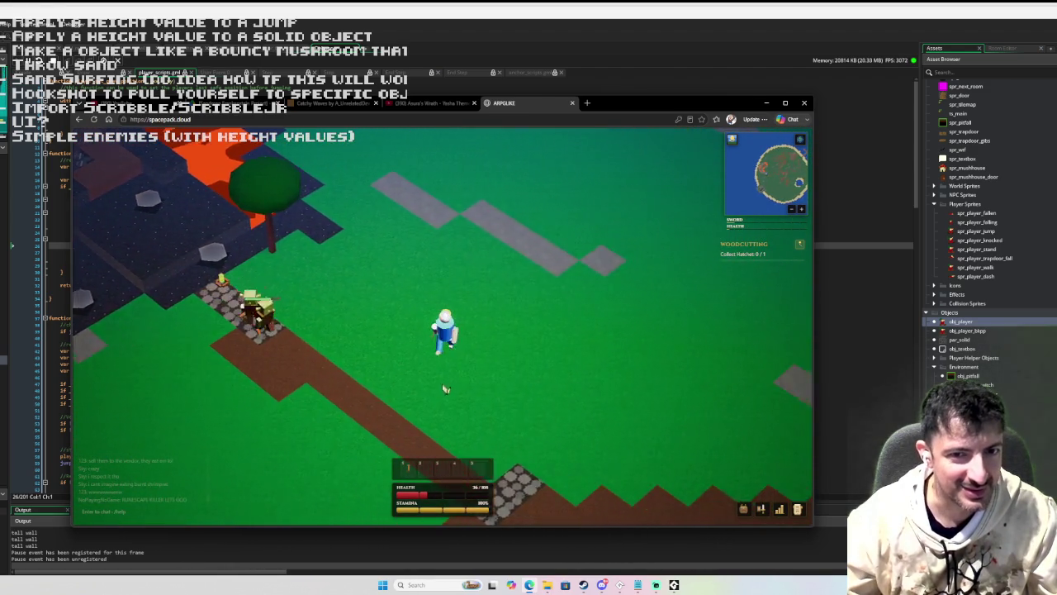
pyautogui.press('Left')
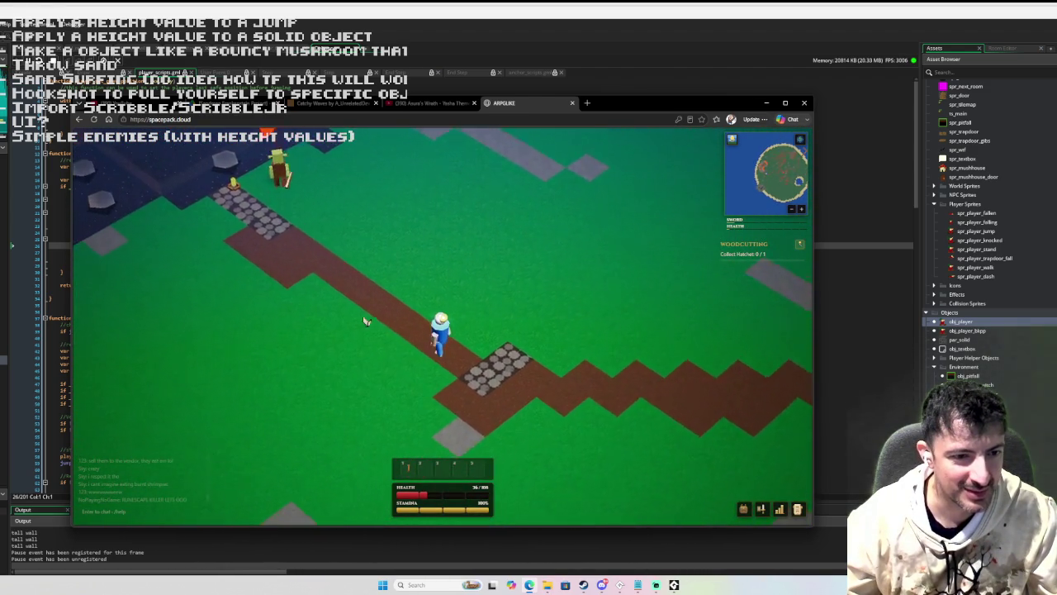
pyautogui.press('a')
pyautogui.press('s')
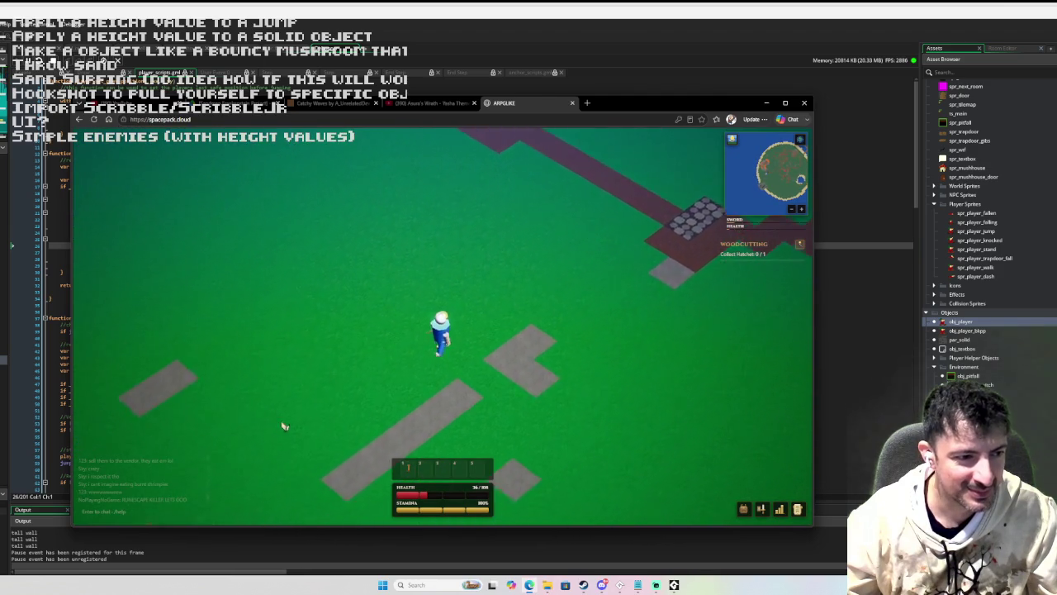
pyautogui.press('a')
pyautogui.press('s')
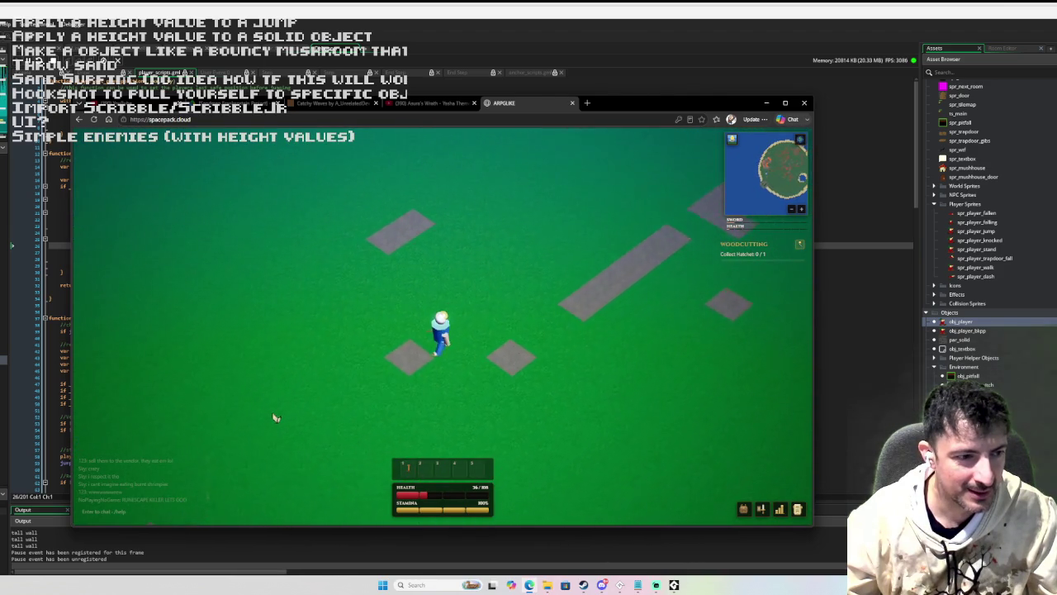
pyautogui.press('a')
pyautogui.press('s')
pyautogui.press('space')
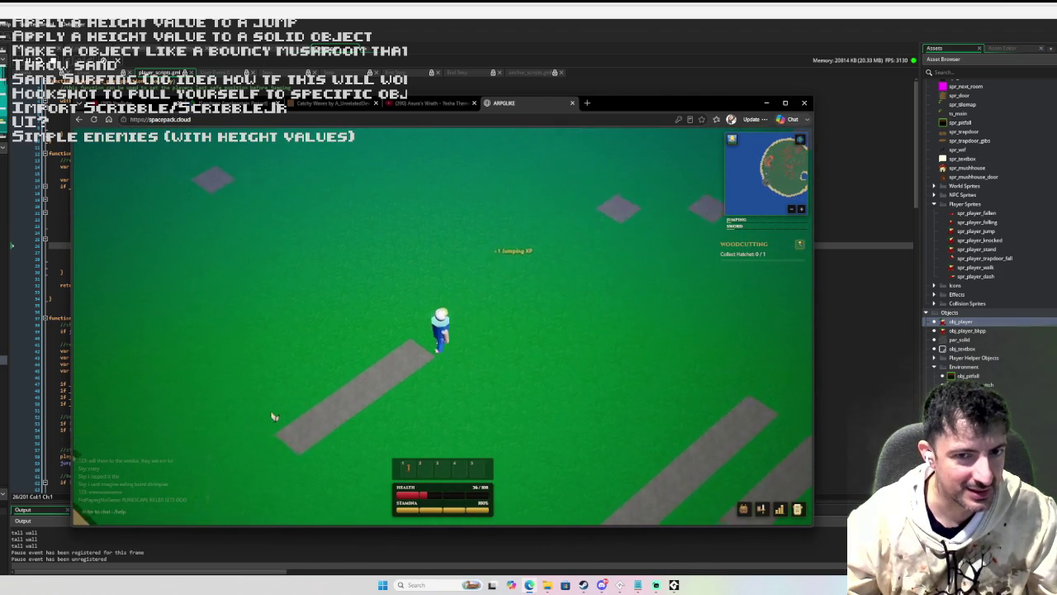
pyautogui.press('space')
# - Continue toward the cobblestone area, jumping in place, then walk up across the grass
pyautogui.press('a')
pyautogui.press('s')
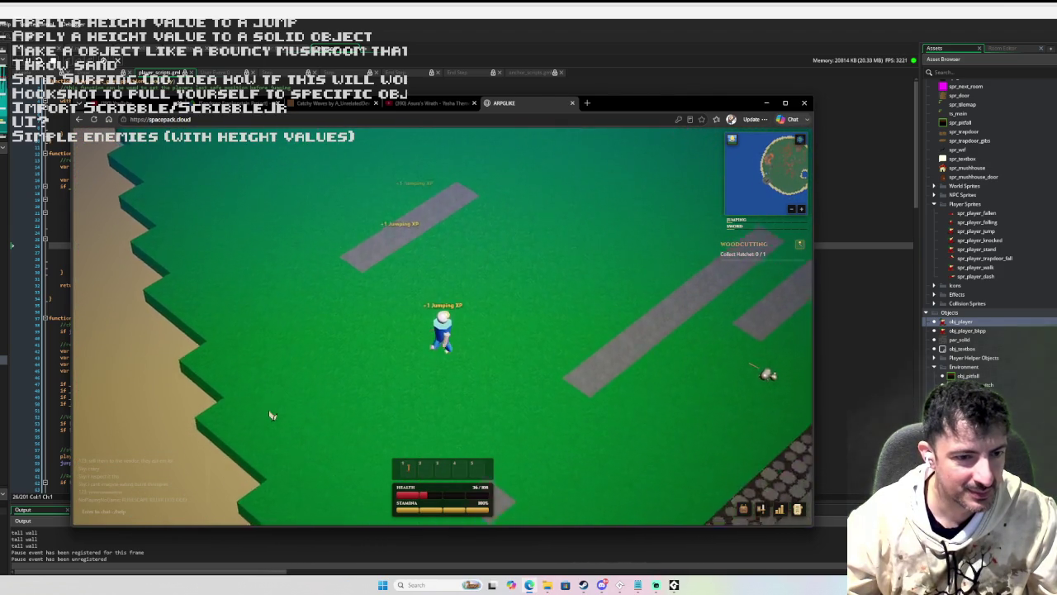
pyautogui.press('d')
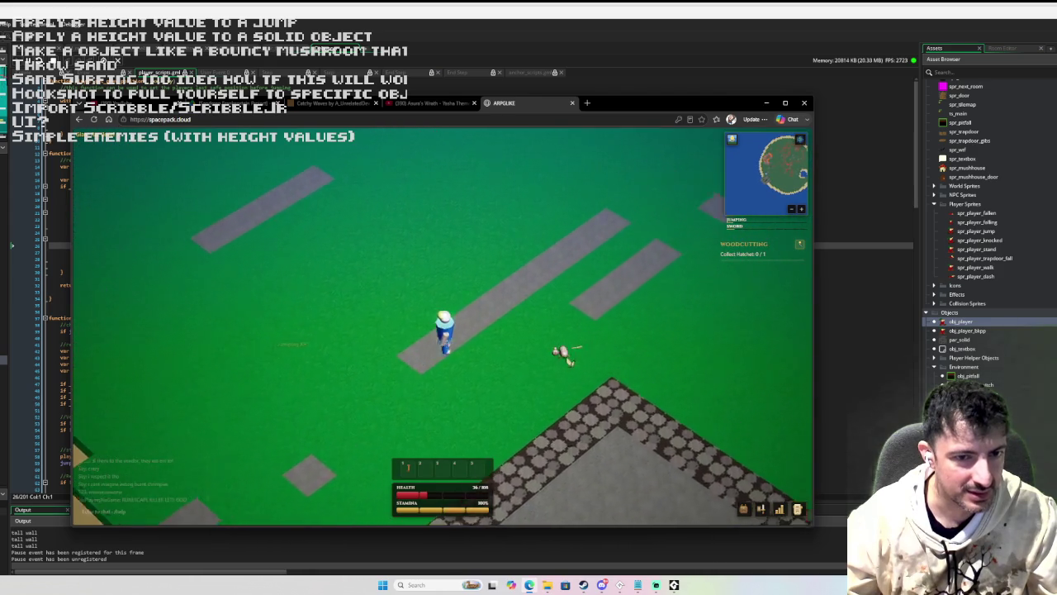
pyautogui.press('space')
pyautogui.press('space')
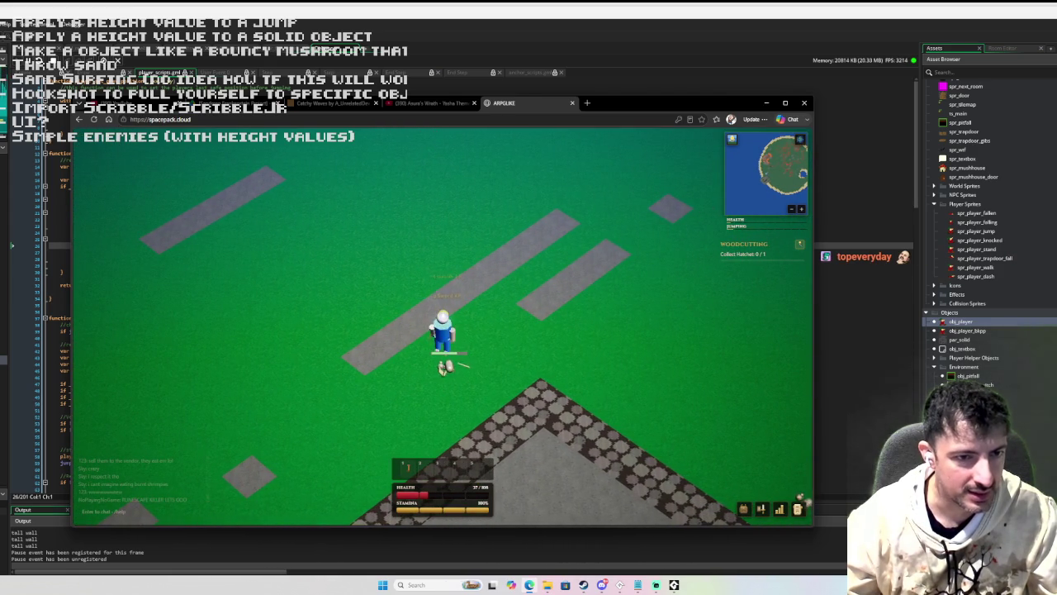
pyautogui.press('w')
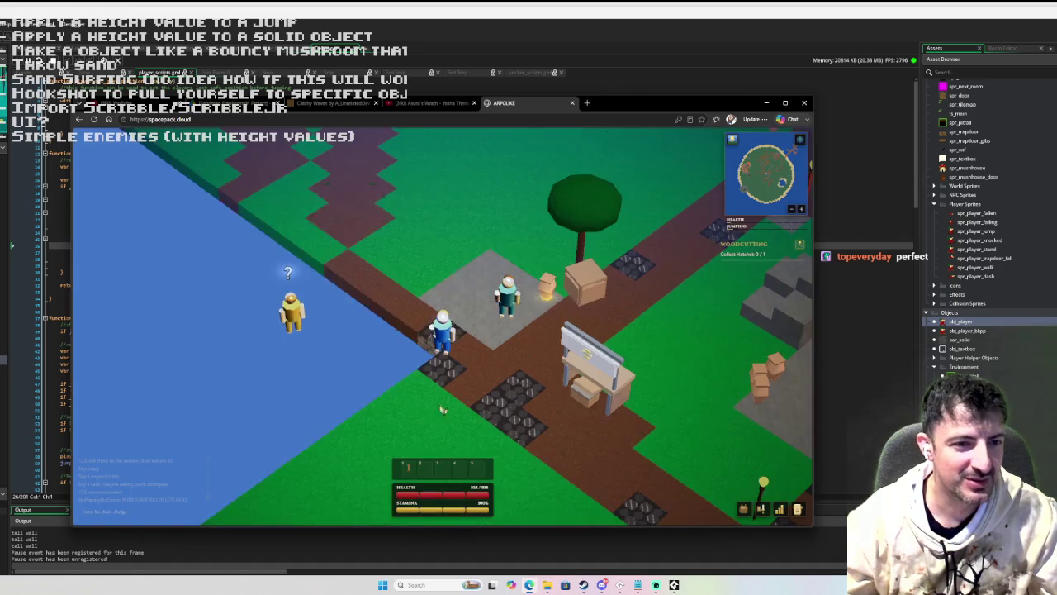
# - Walk through the village to the furnace and open its Smelting window with the Bronze bar recipe
pyautogui.press('d')
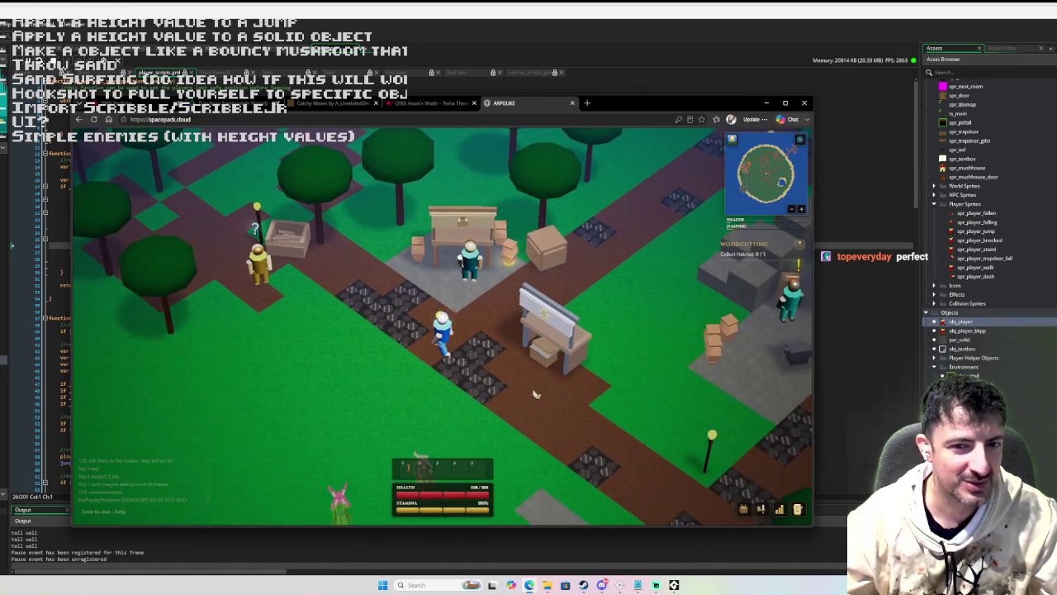
pyautogui.press('d')
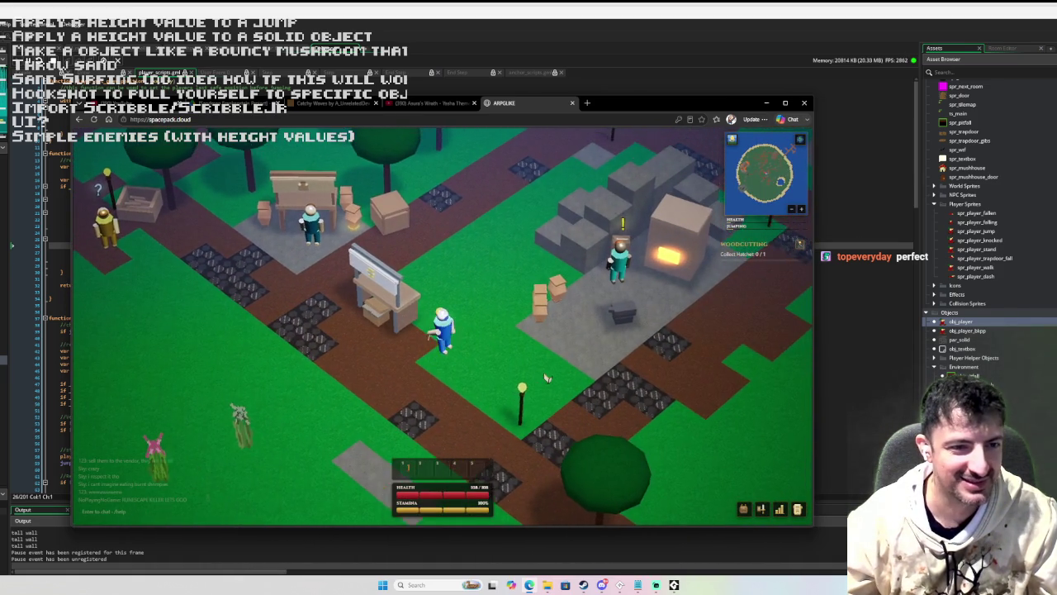
pyautogui.press('d')
pyautogui.press('d')
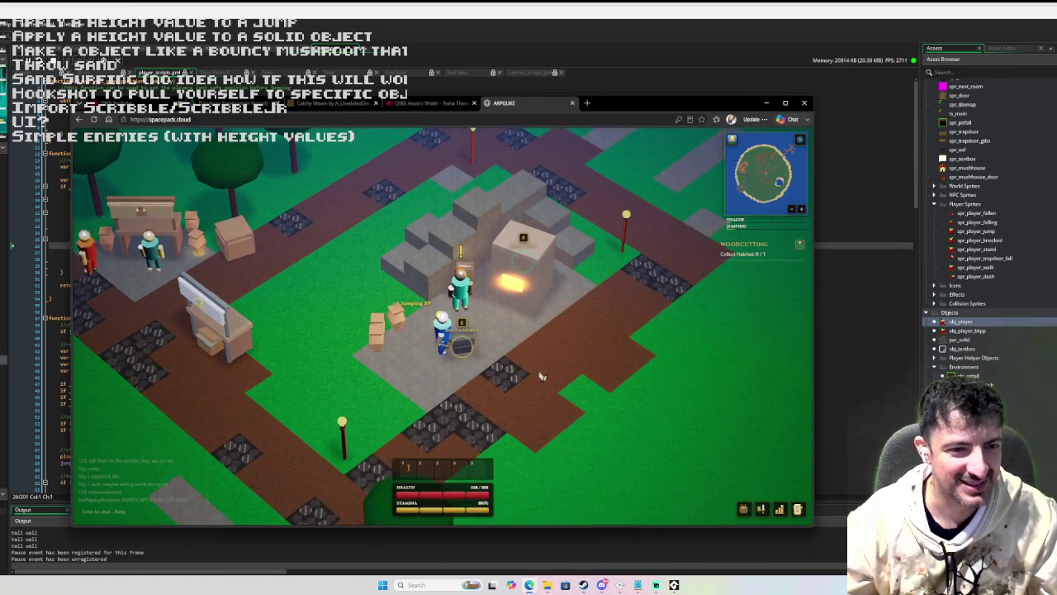
pyautogui.click(518, 333)
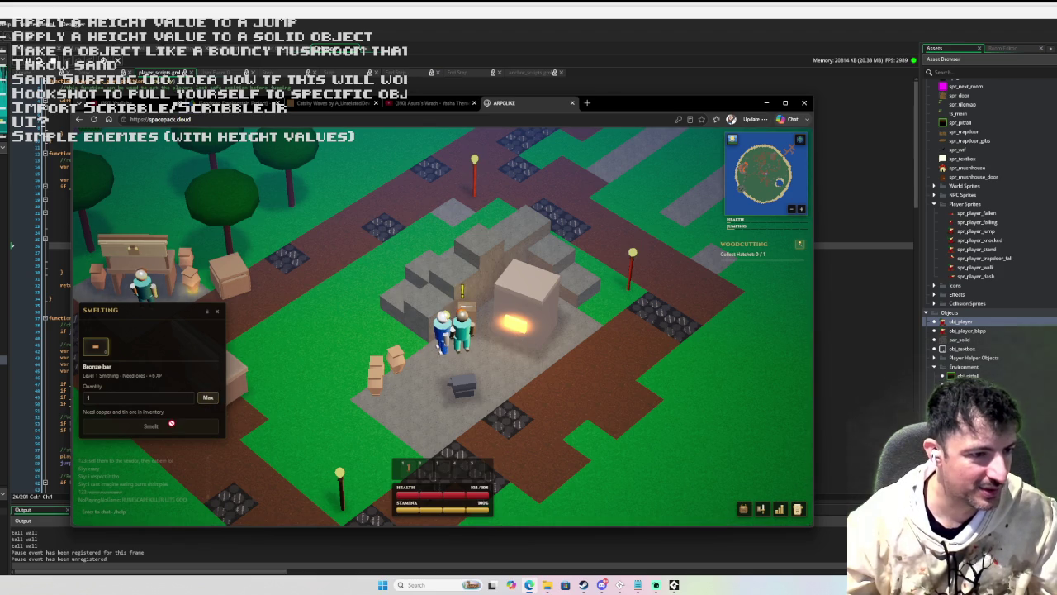
# - Leave the furnace, walk past the vendor stall and talk to the quest giver
pyautogui.press('a')
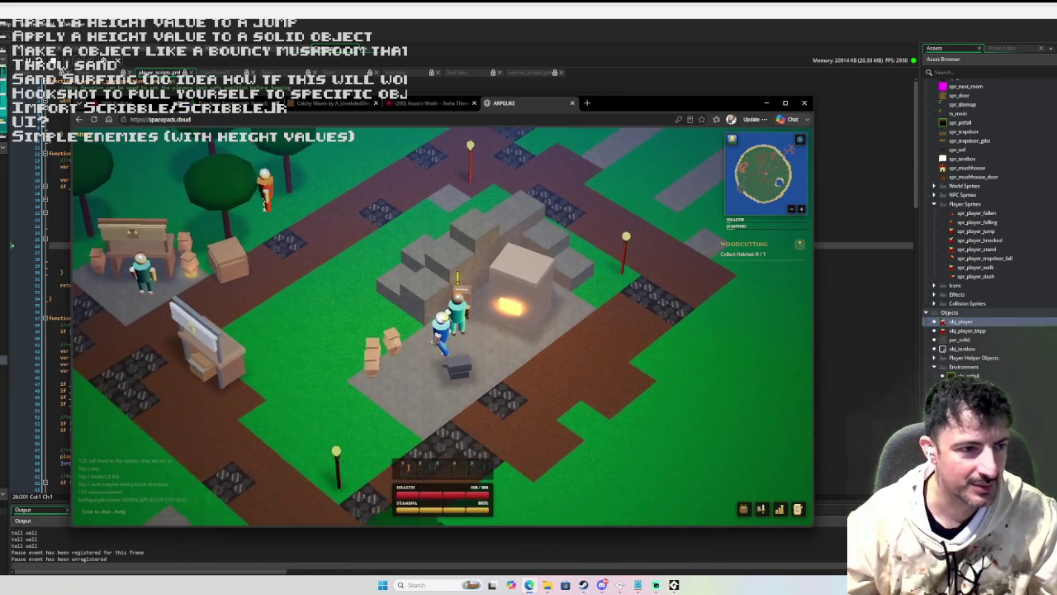
pyautogui.press('a')
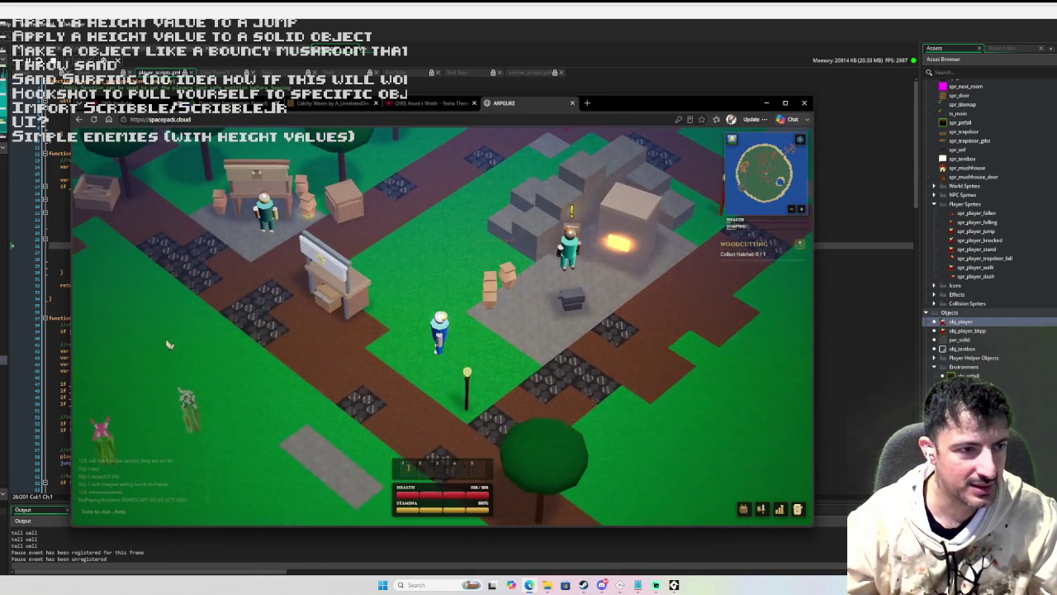
pyautogui.press('a')
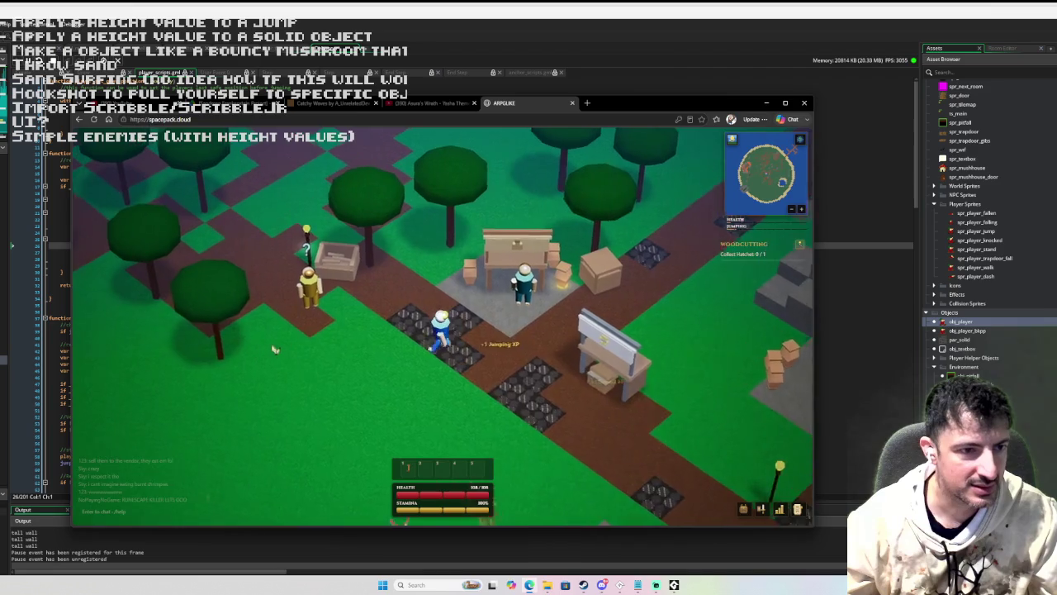
pyautogui.press('w')
pyautogui.press('e')
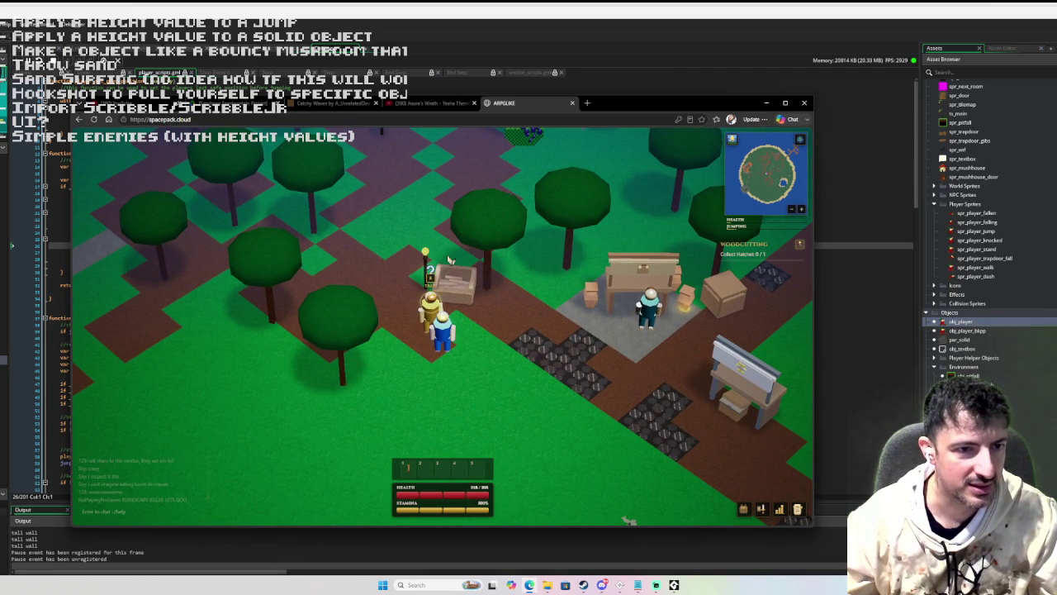
# - Walk up through the forest to pick up the hatchet
pyautogui.press('w')
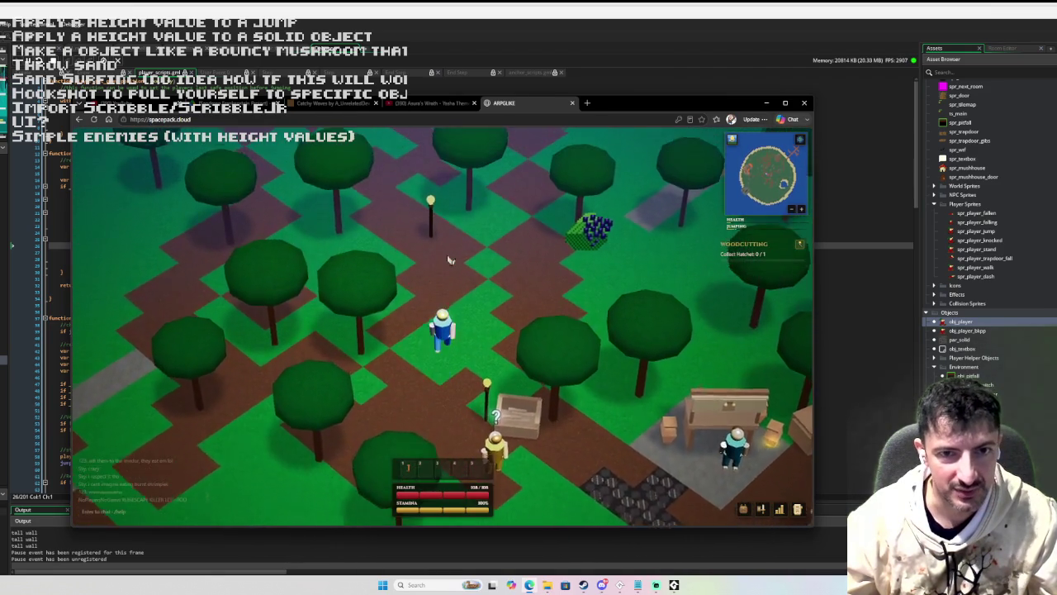
pyautogui.press('w')
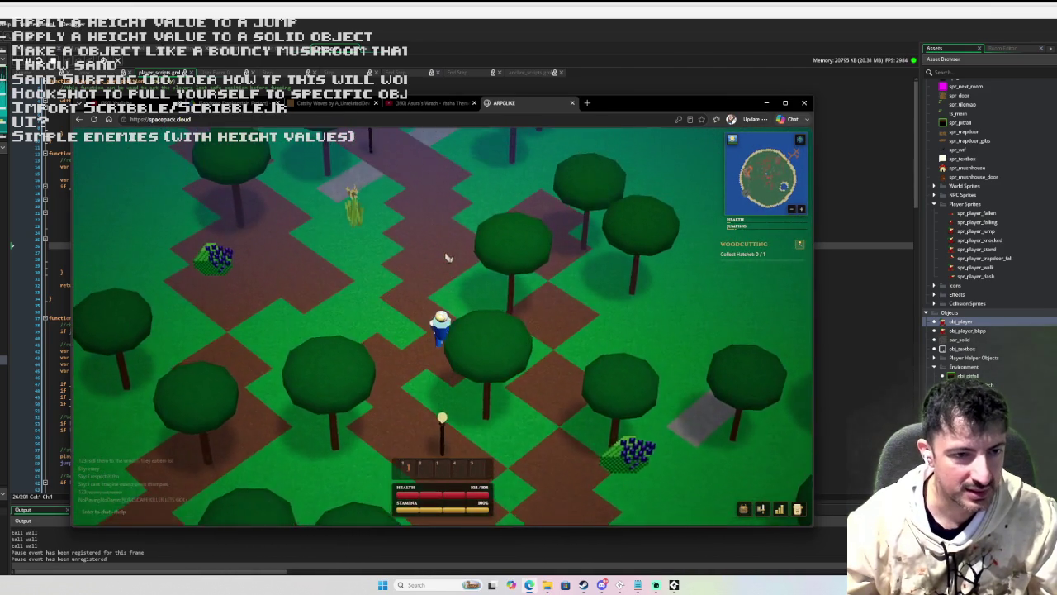
pyautogui.press('w')
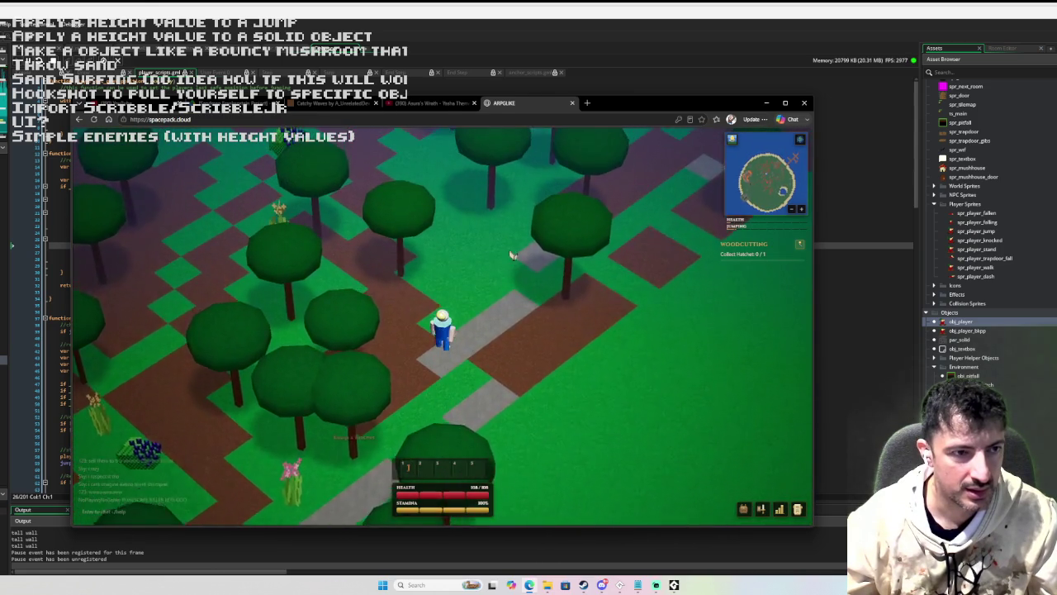
pyautogui.press('w')
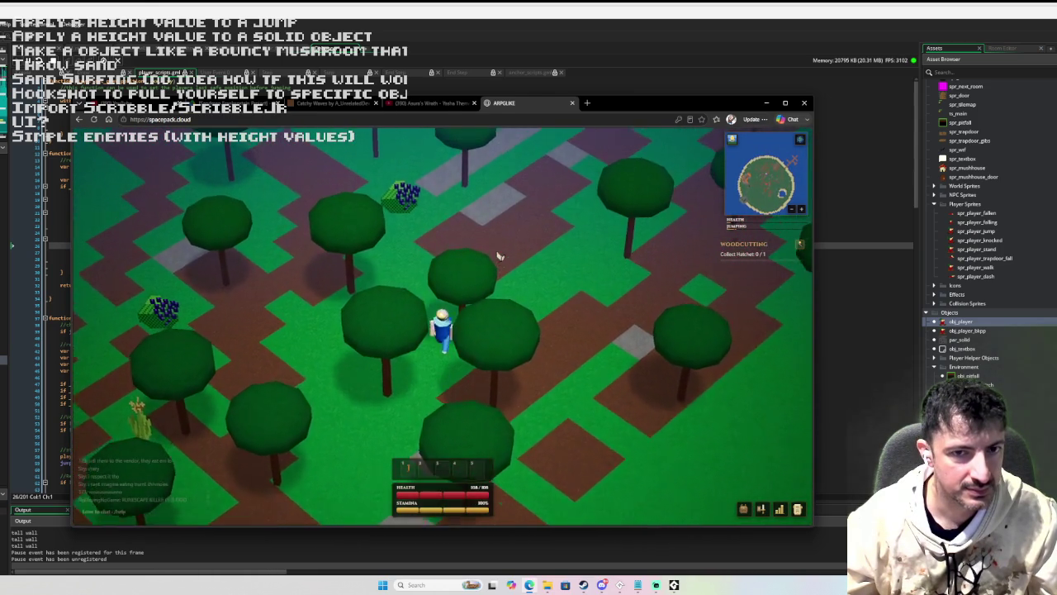
pyautogui.press('w')
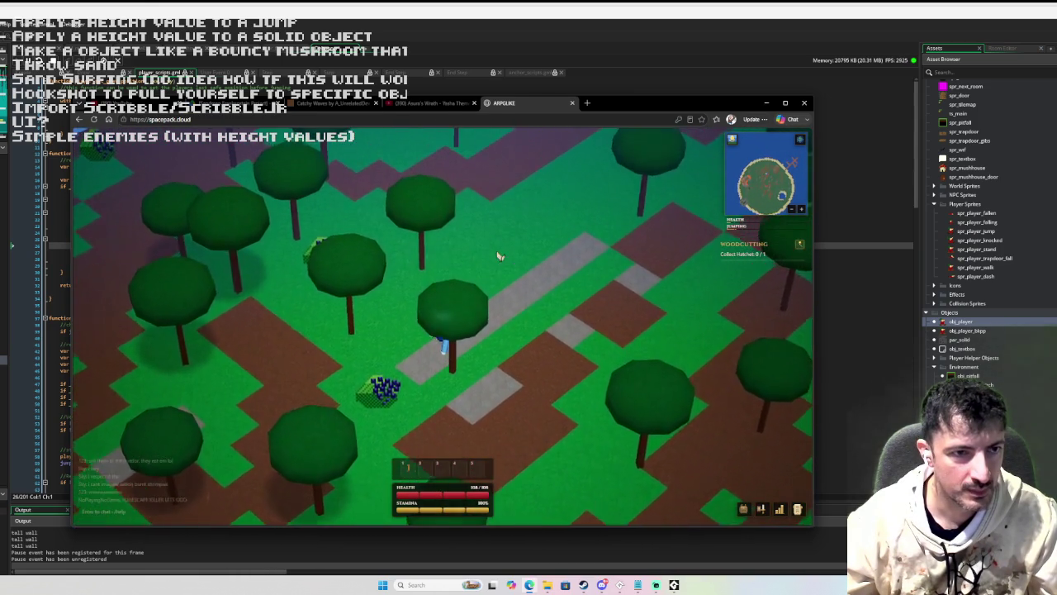
pyautogui.press('a')
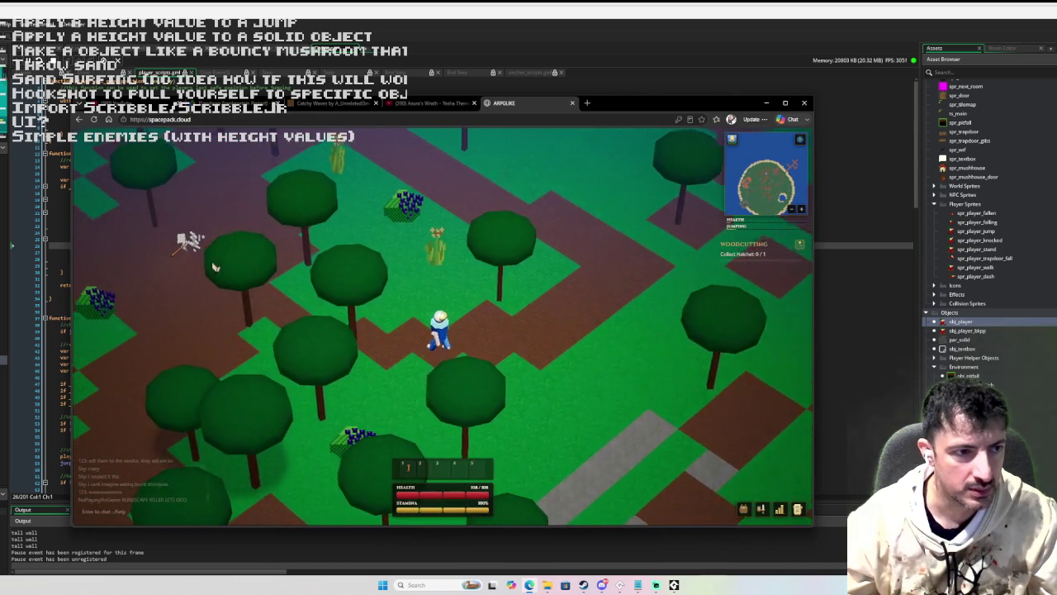
pyautogui.press('a')
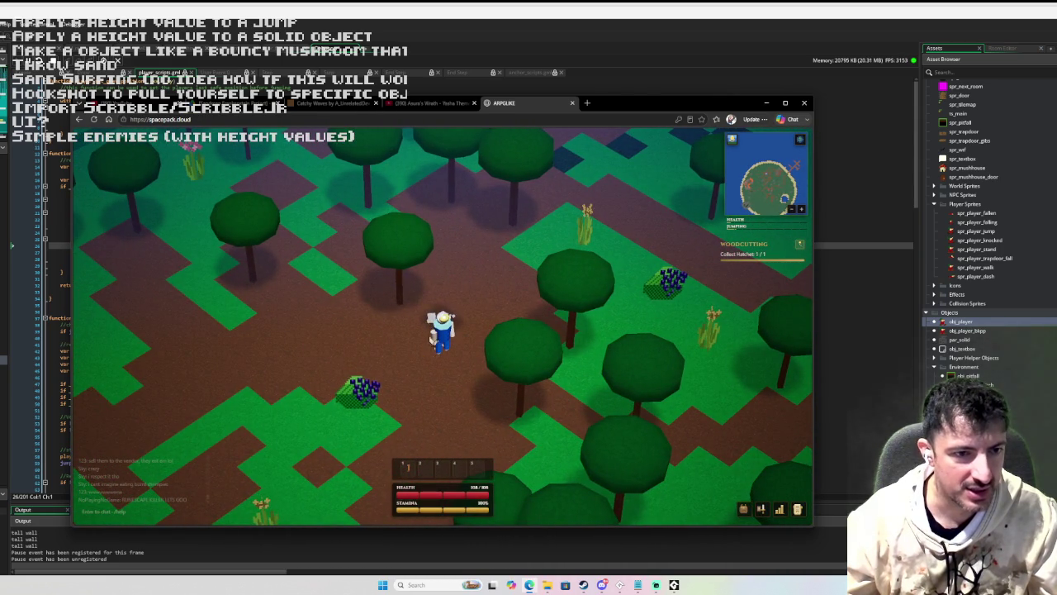
# - Move the hatchet from the inventory into a hotbar slot, select it, and close the inventory
pyautogui.press('s')
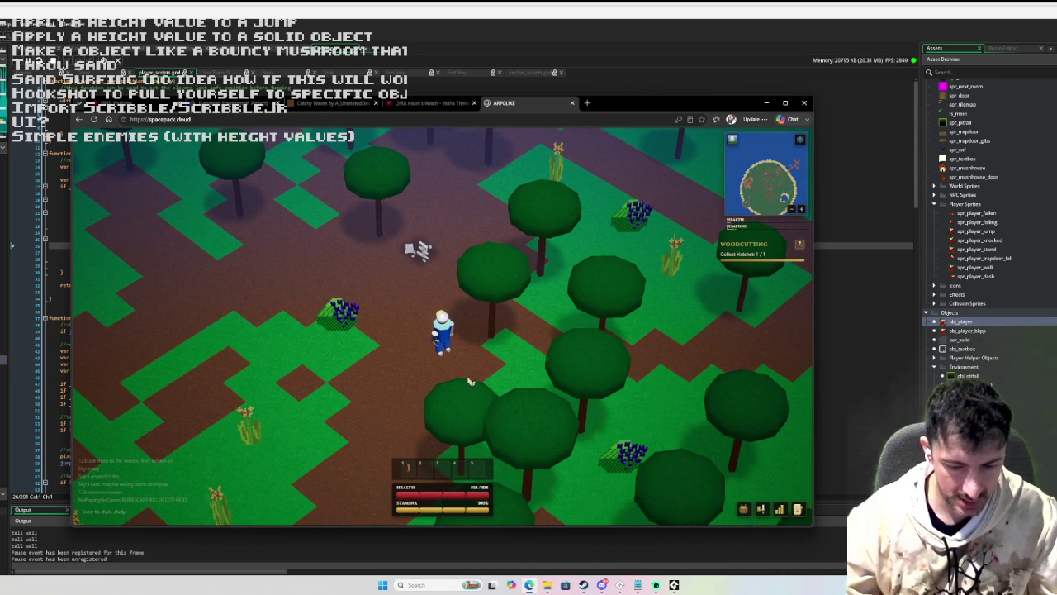
pyautogui.press('i')
pyautogui.moveTo(227, 363); pyautogui.dragTo(379, 459)
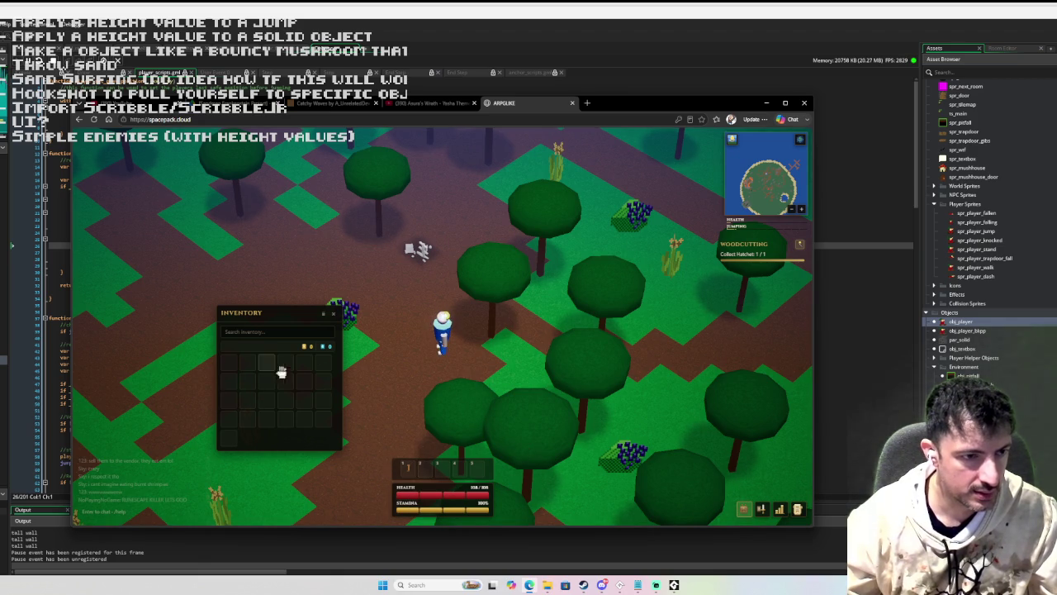
pyautogui.press('2')
pyautogui.press('a')
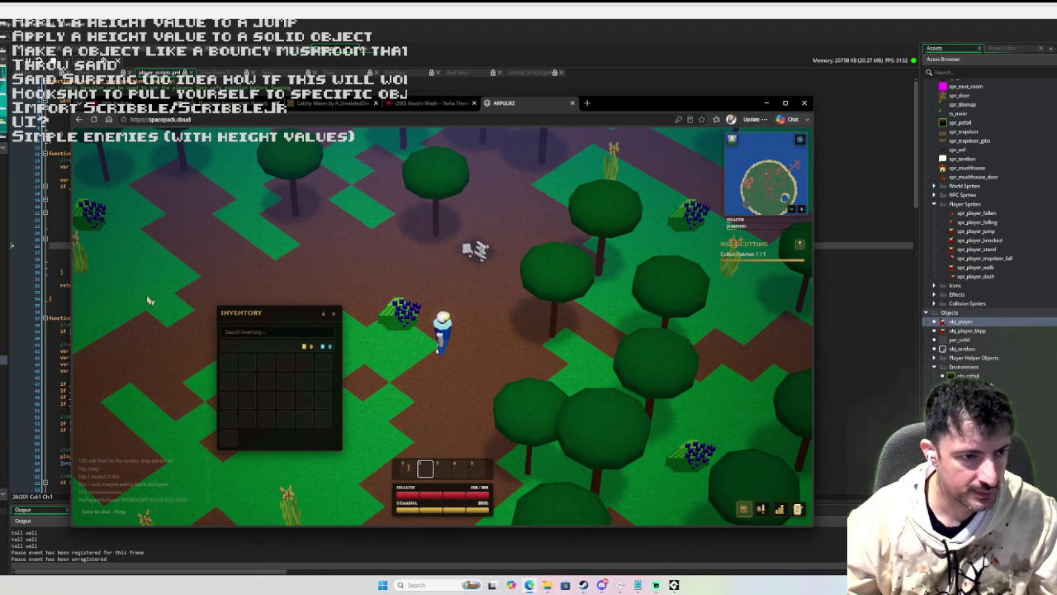
pyautogui.press('w')
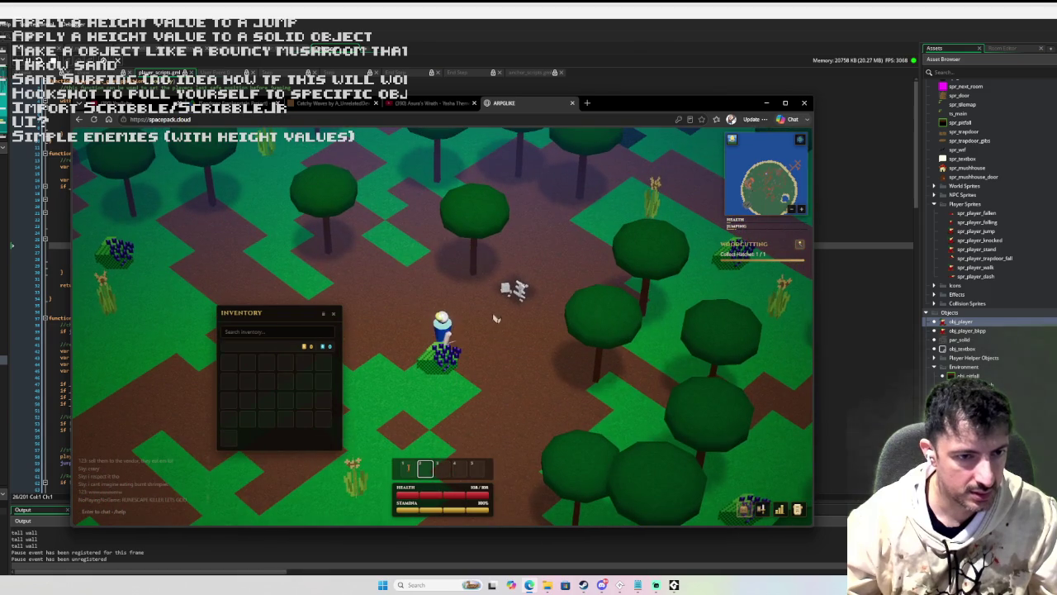
pyautogui.press('1')
pyautogui.press('d')
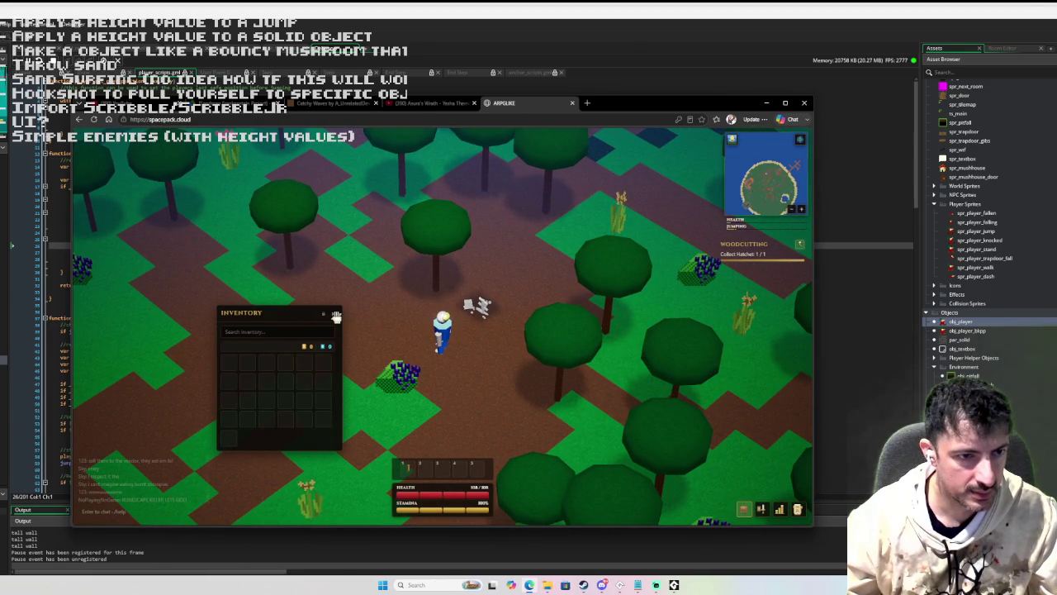
pyautogui.click(336, 315)
# - Walk down-right to a tree and swing the axe at it
pyautogui.press('d')
pyautogui.press('s')
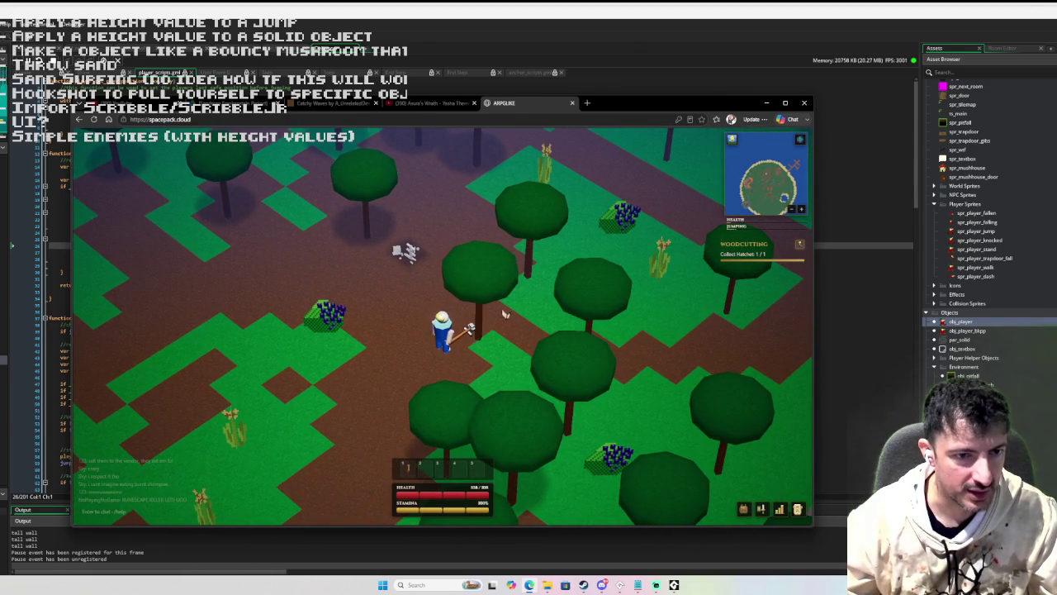
pyautogui.press('d')
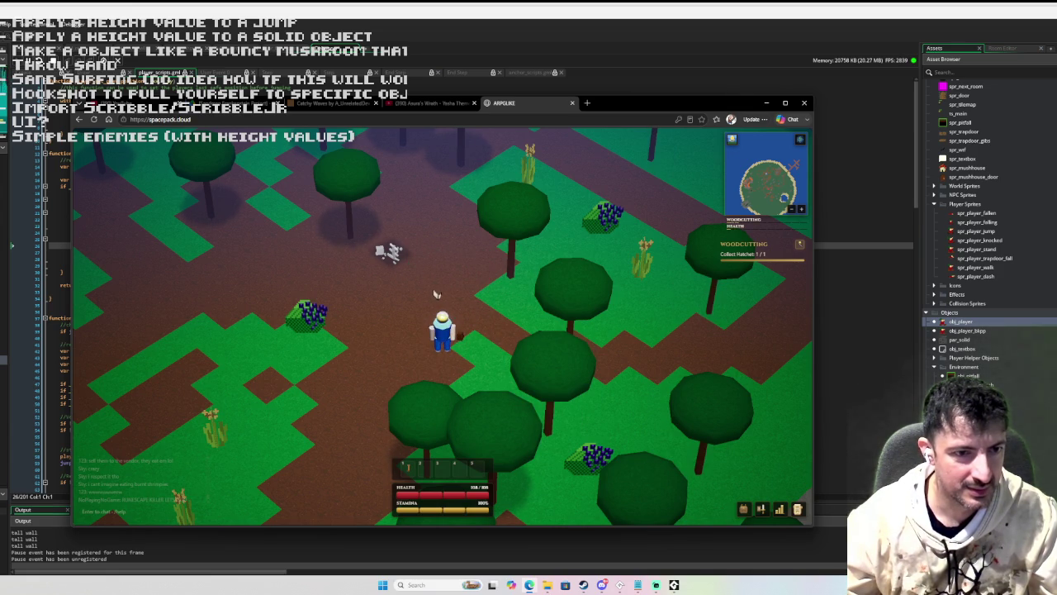
pyautogui.press('s')
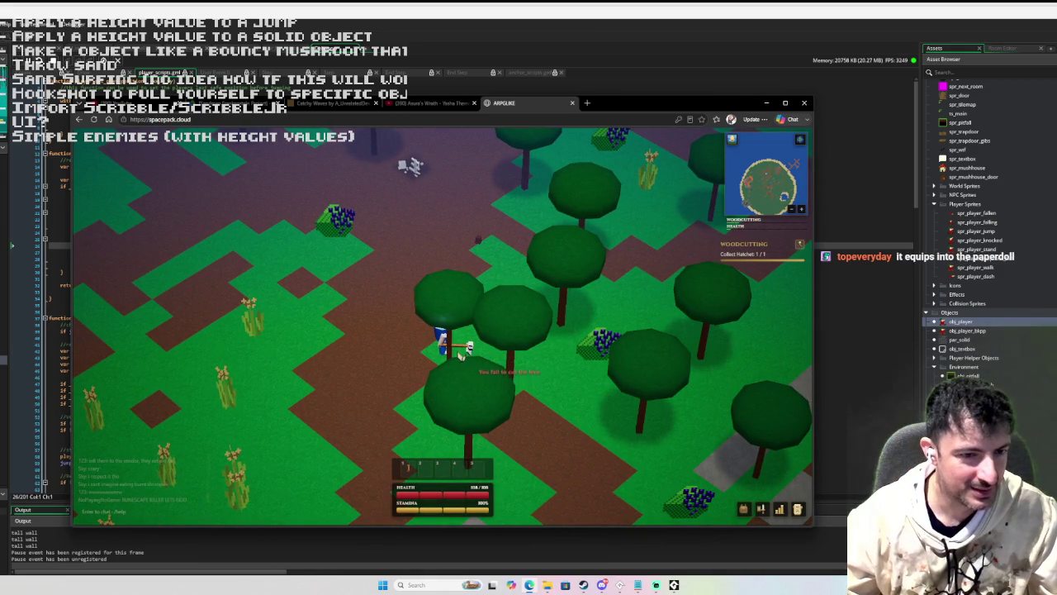
pyautogui.press('d')
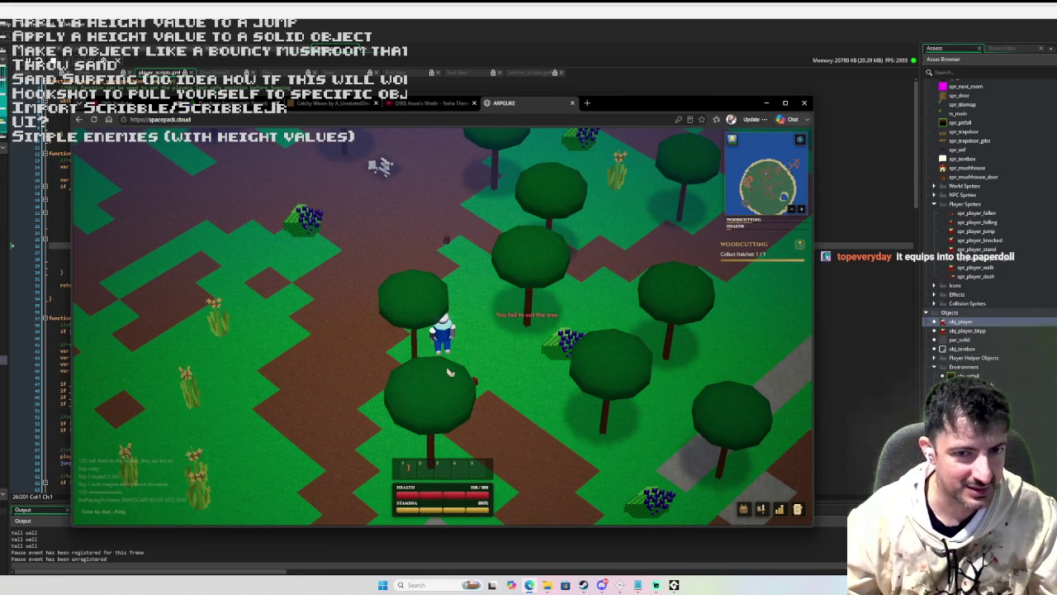
pyautogui.press('d')
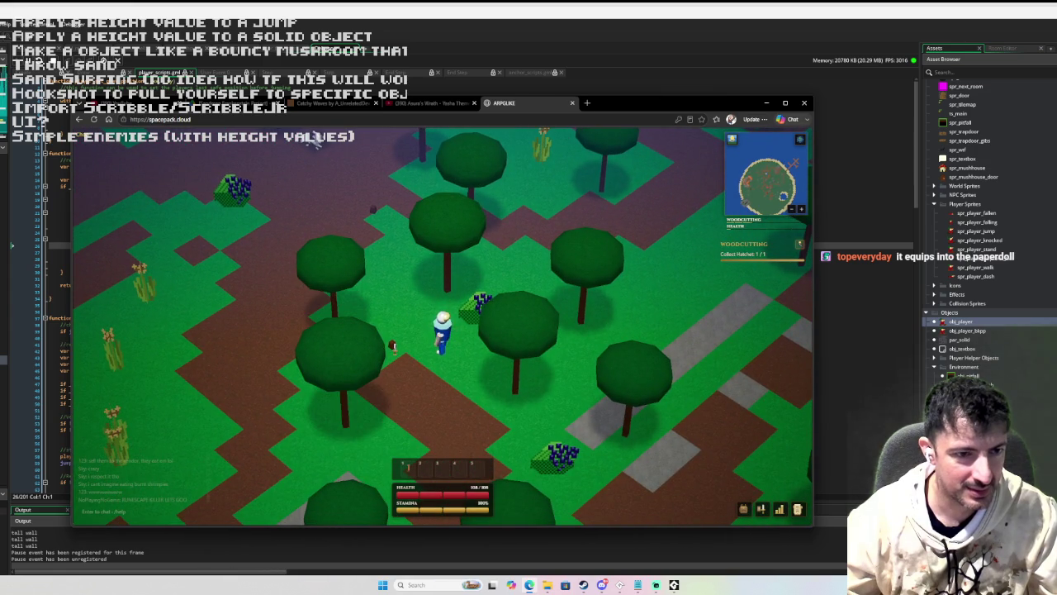
# - Jump and walk back past the lamp post to the village and talk to the quest giver
pyautogui.press('s')
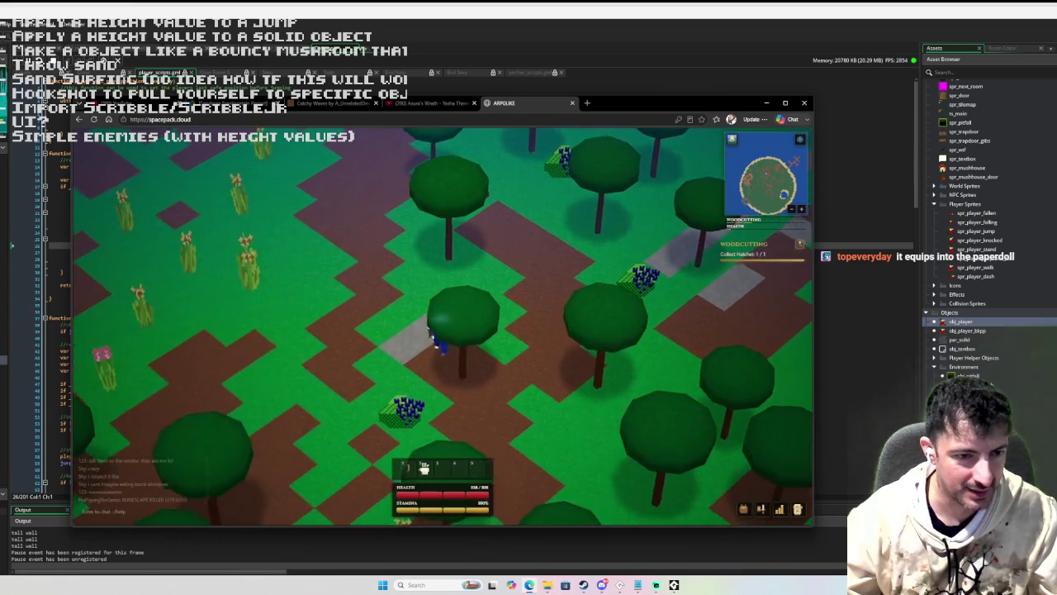
pyautogui.press('s')
pyautogui.press('space')
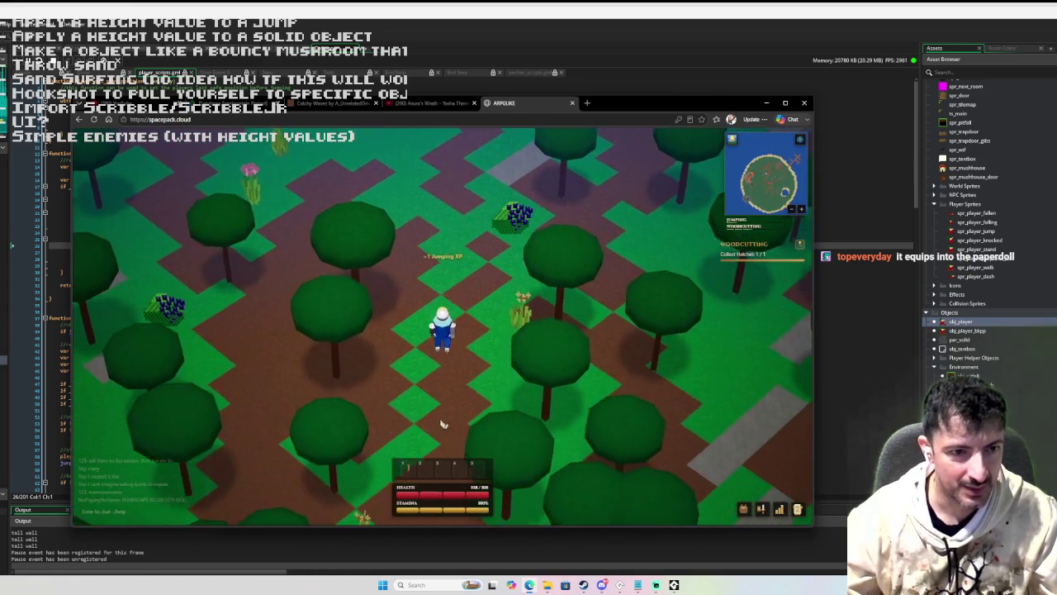
pyautogui.press('d')
pyautogui.press('space')
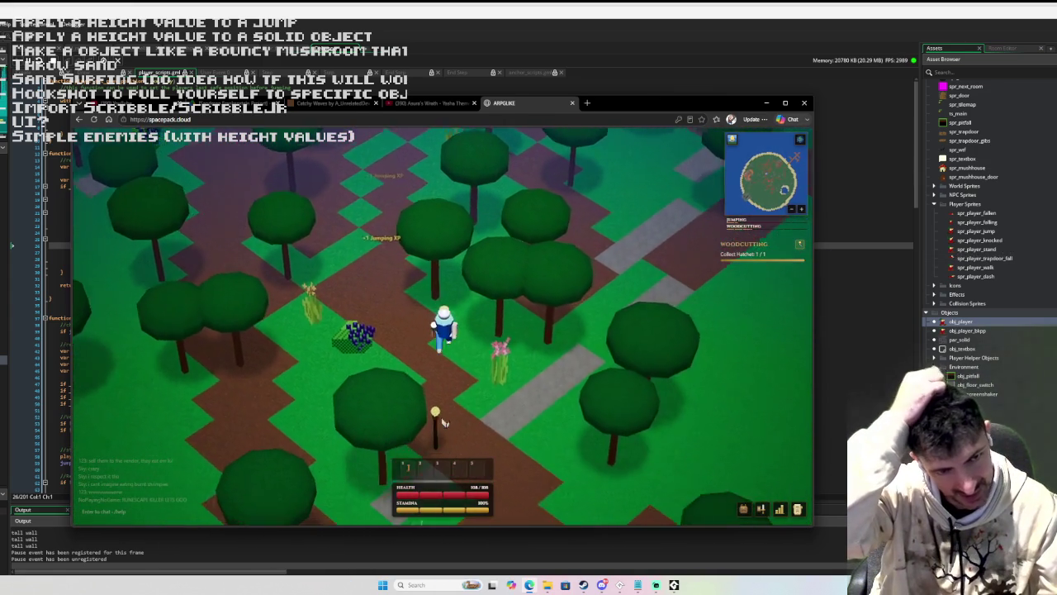
pyautogui.press('d')
pyautogui.press('space')
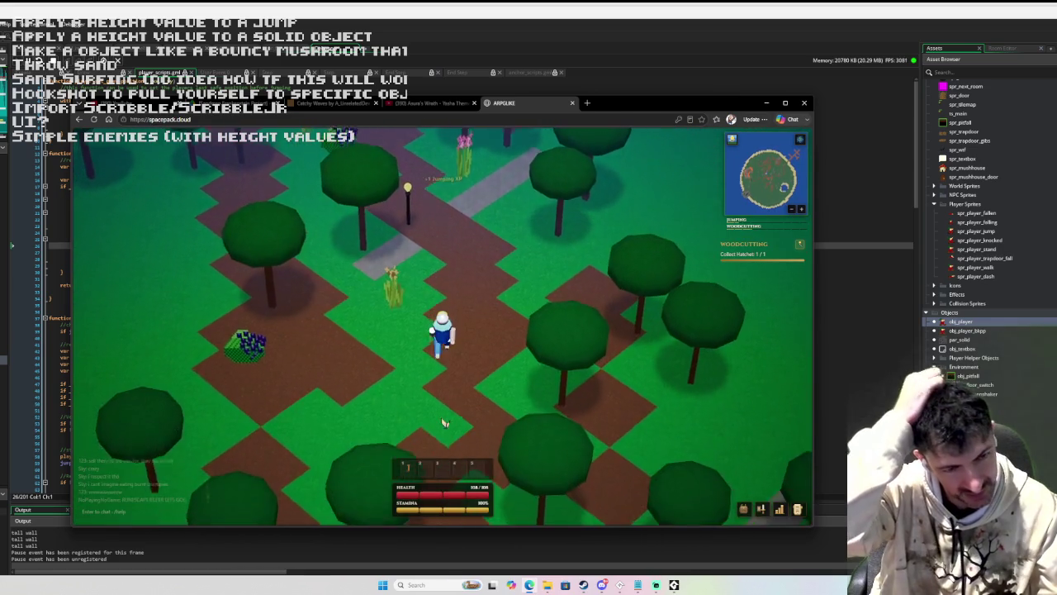
pyautogui.press('w')
pyautogui.press('space')
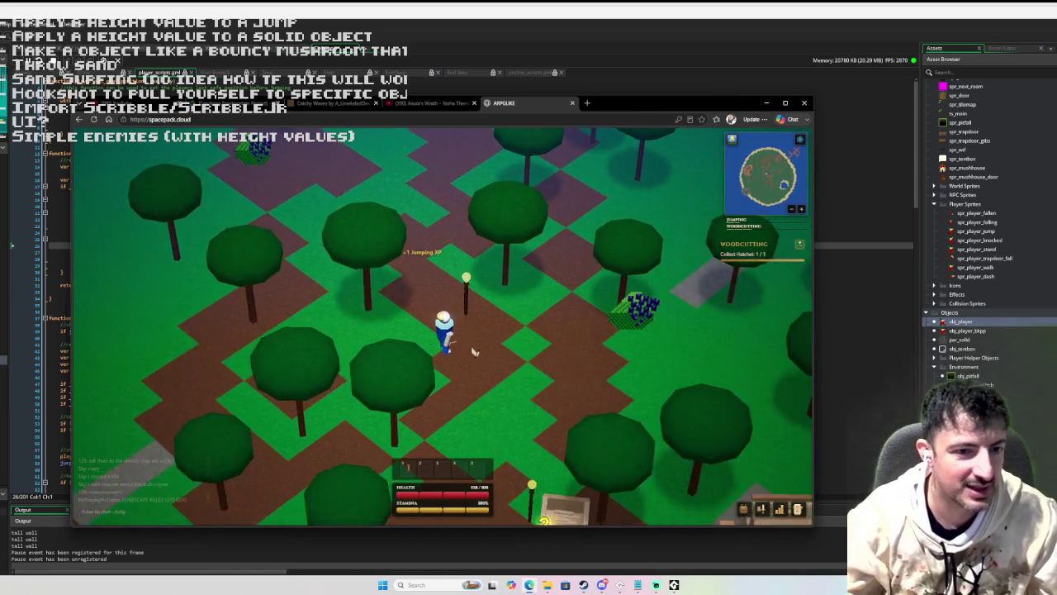
pyautogui.press('d')
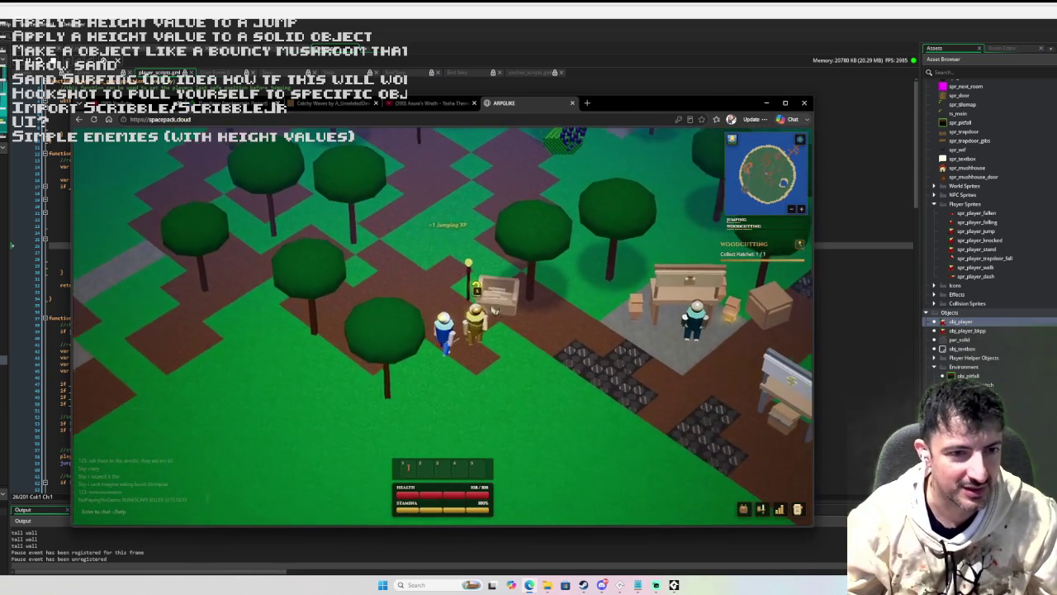
pyautogui.press('d')
pyautogui.press('e')
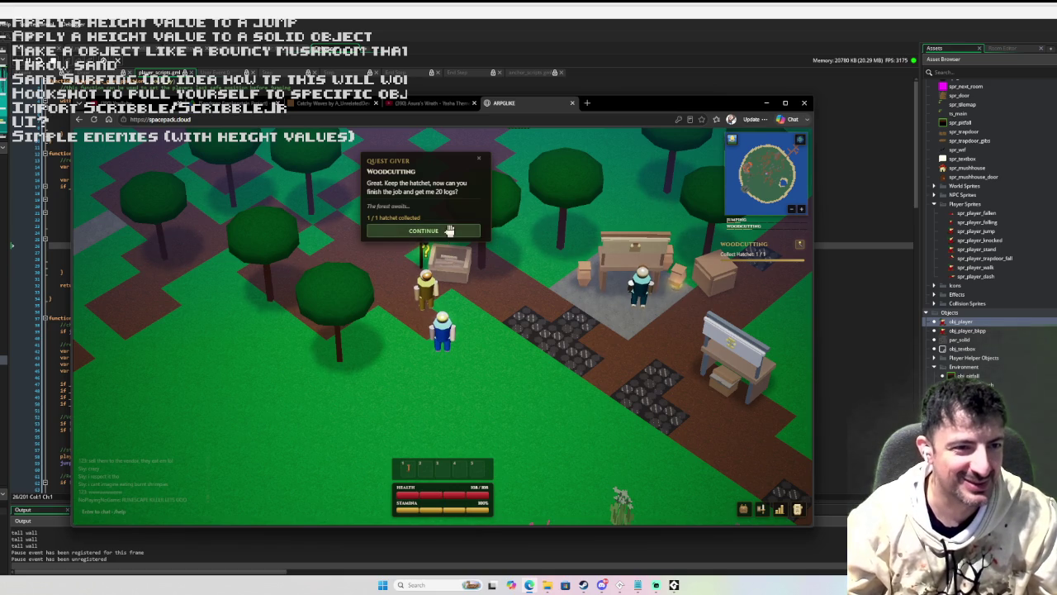
# - Accept the 20-log Woodcutting task and chop the nearest tree
pyautogui.click(450, 230)
pyautogui.press('a')
pyautogui.click(435, 358)
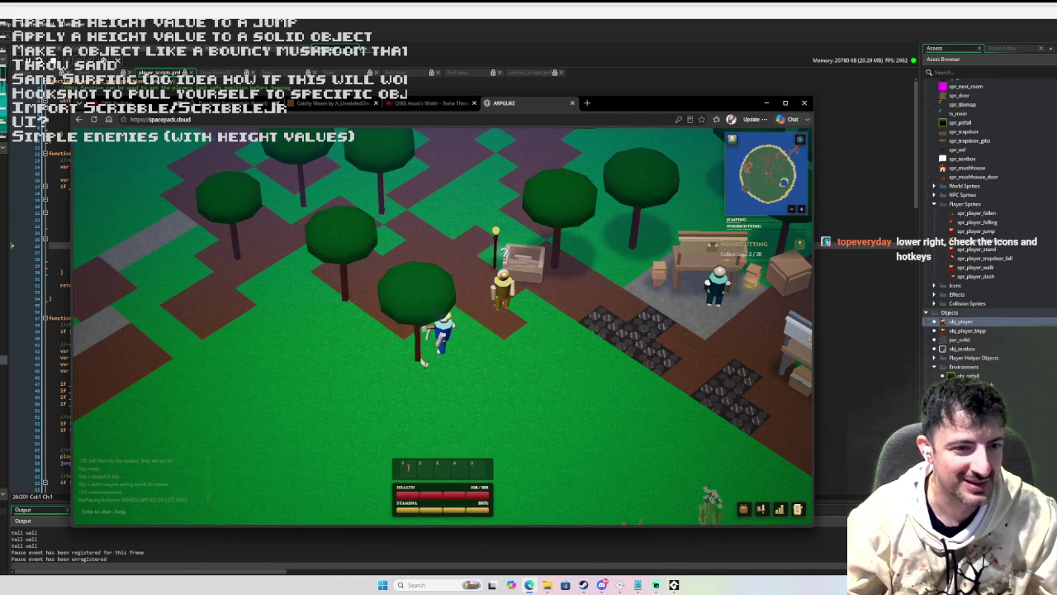
# - Chop the next tree for a log, then walk up and left toward more trees
pyautogui.press('w')
pyautogui.click(419, 334)
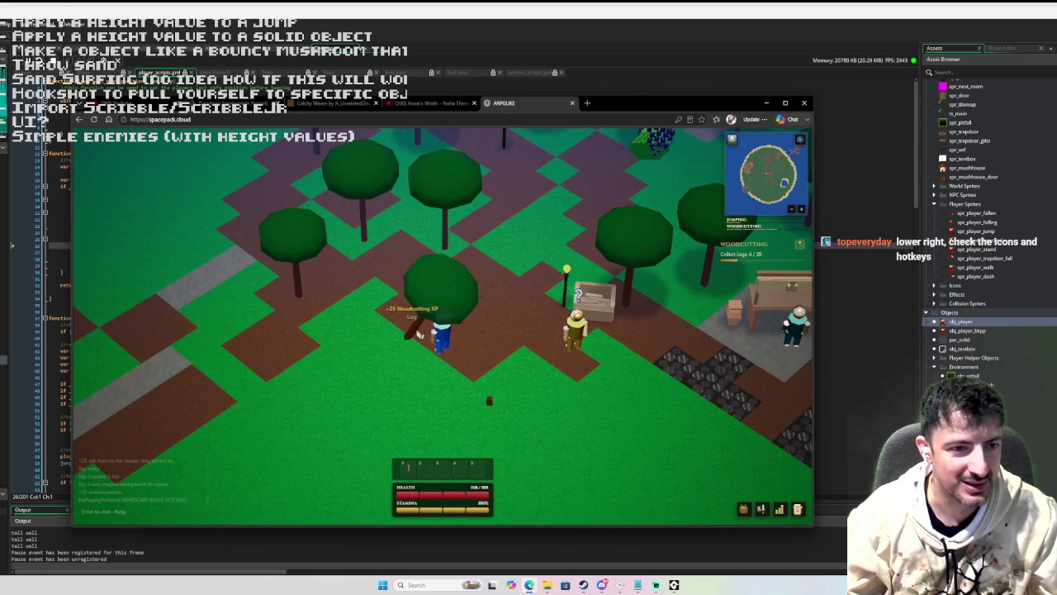
pyautogui.press('w')
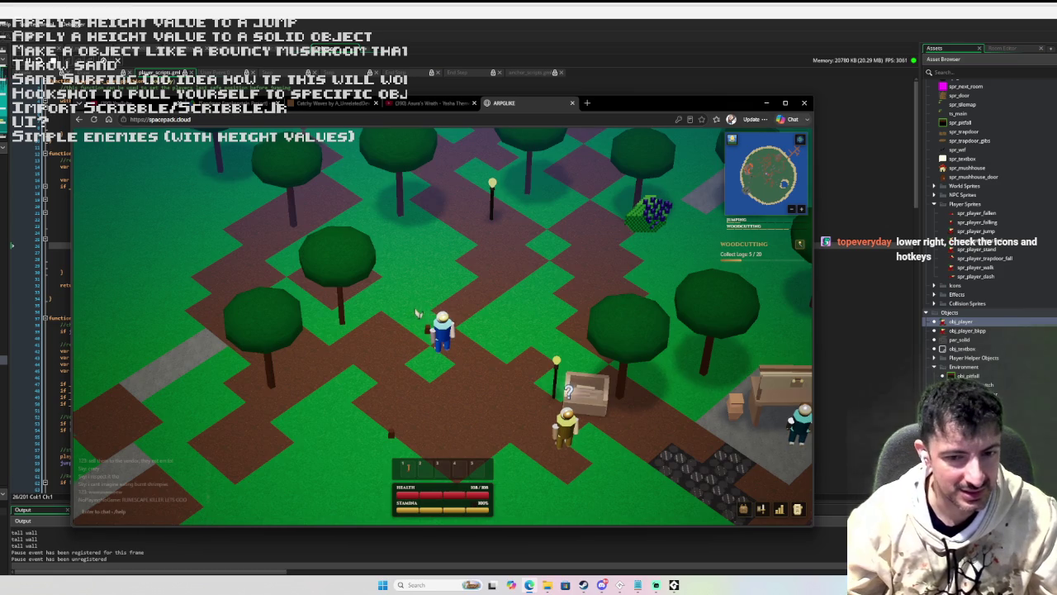
pyautogui.press('a')
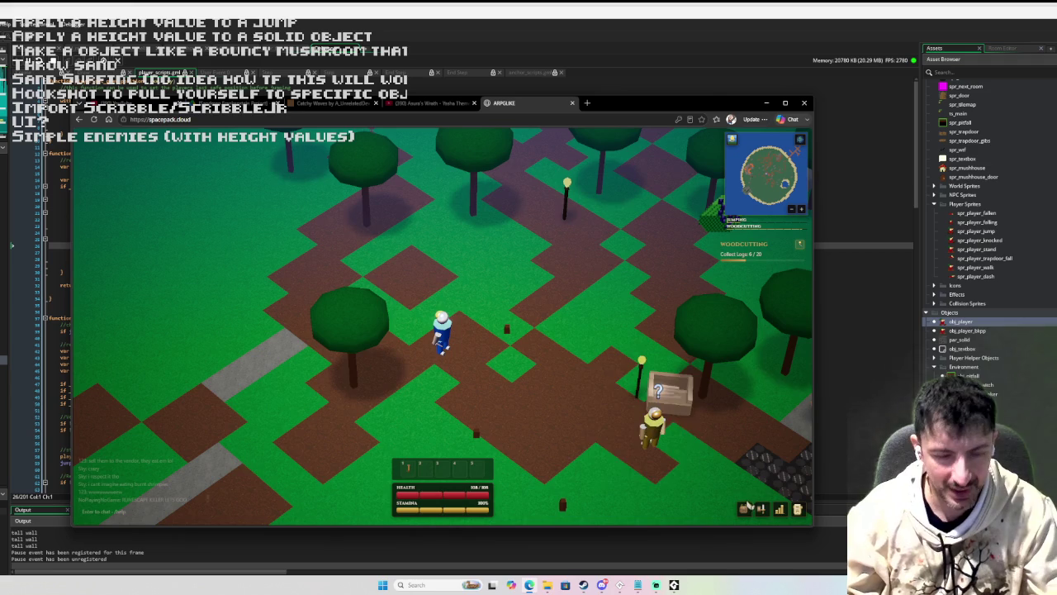
# - Check the Skills, Equipment and Inventory views and the logs, then chop the adjacent tree
pyautogui.click(779, 507)
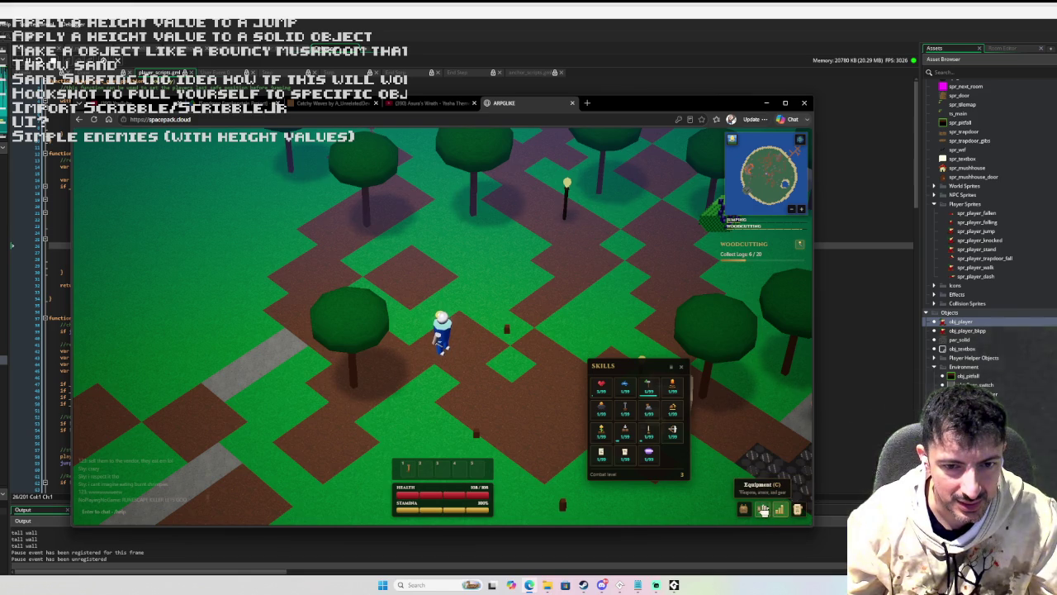
pyautogui.click(764, 510)
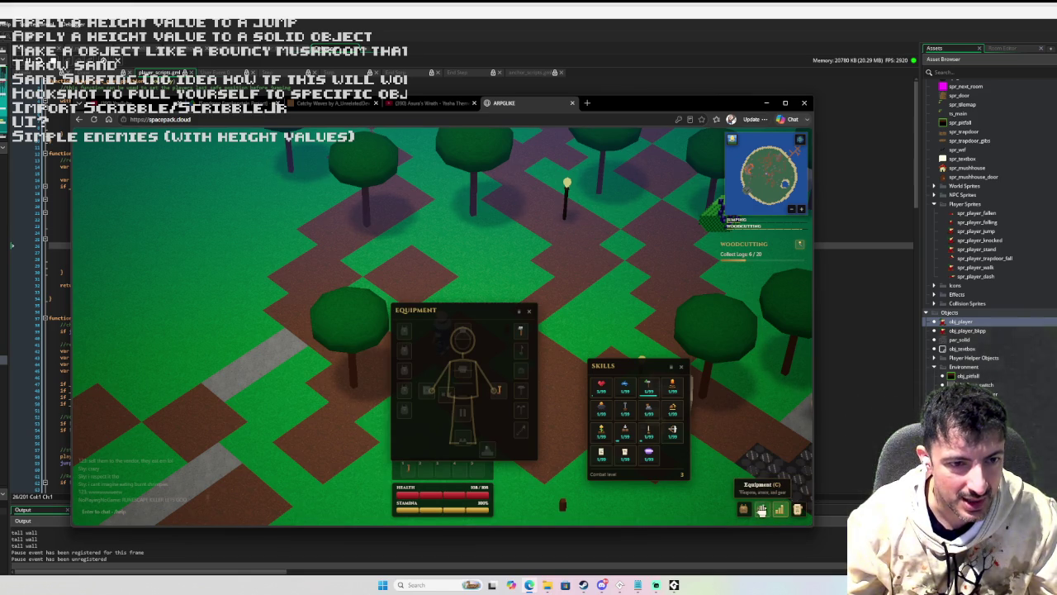
pyautogui.click(743, 508)
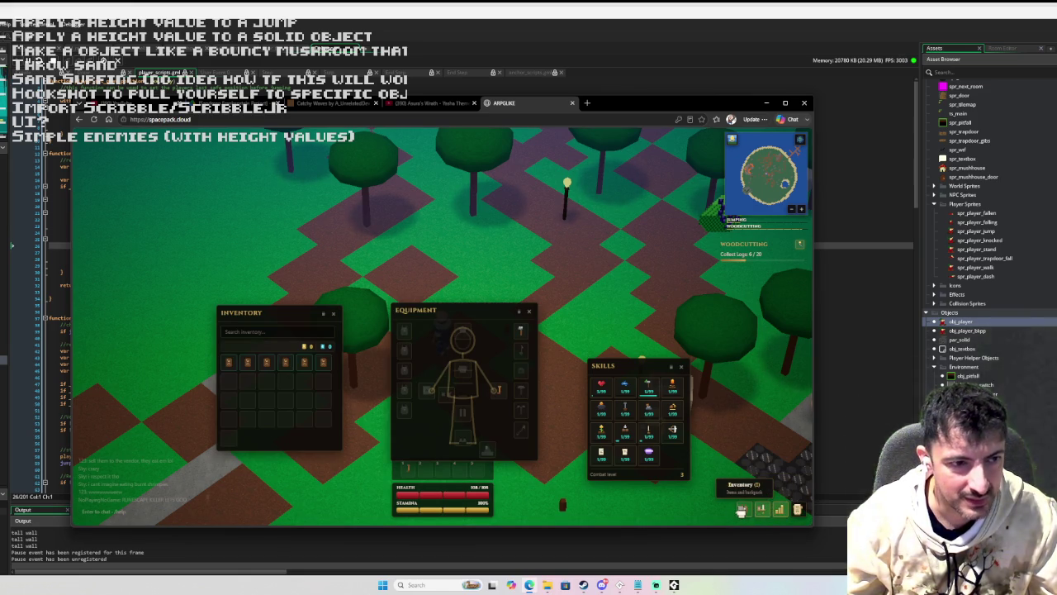
pyautogui.moveTo(324, 364)
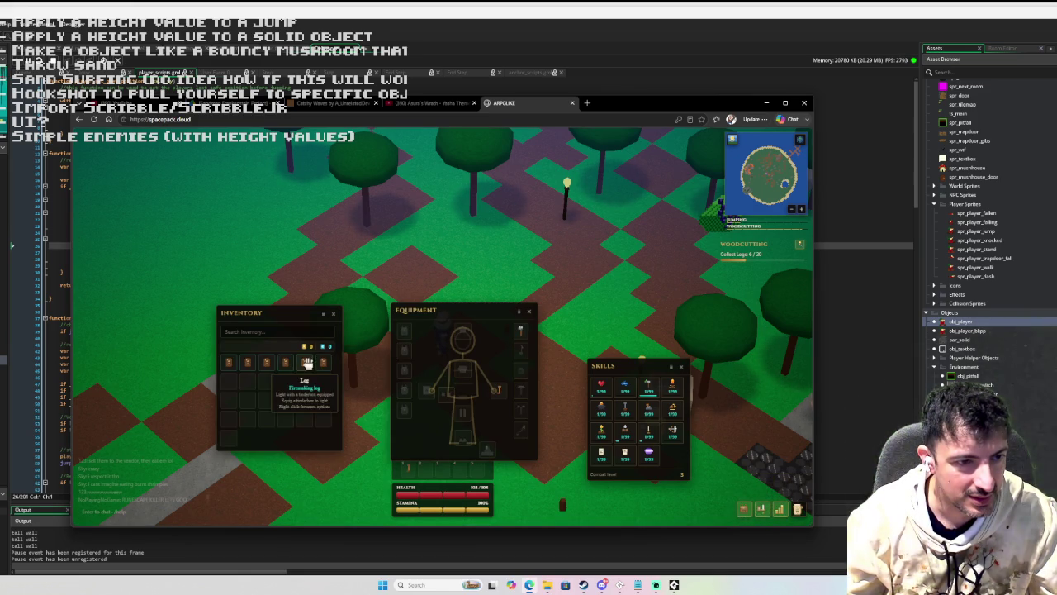
pyautogui.press('Escape')
pyautogui.press('Escape')
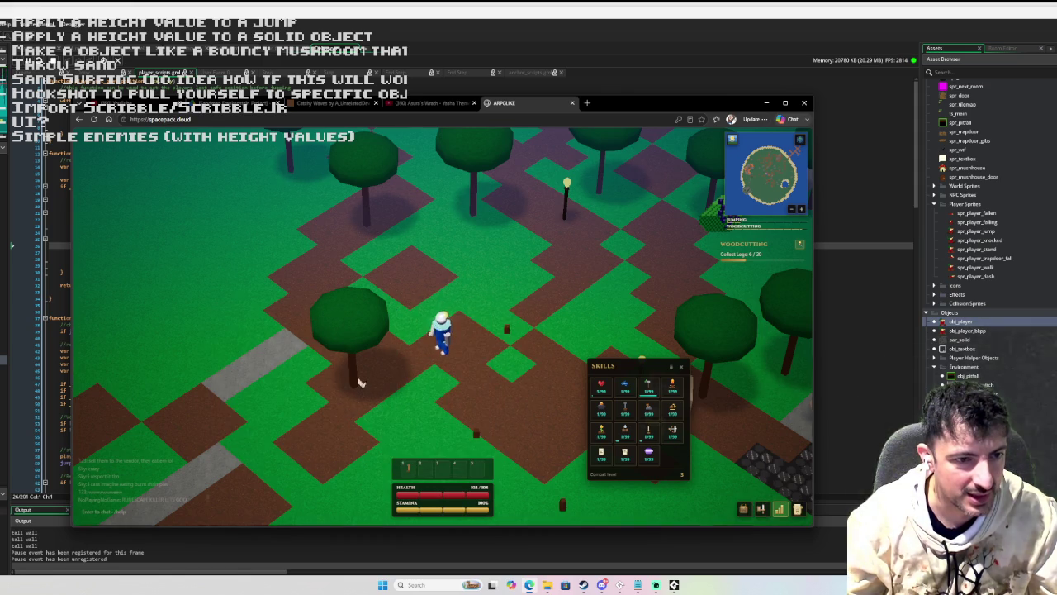
pyautogui.click(404, 379)
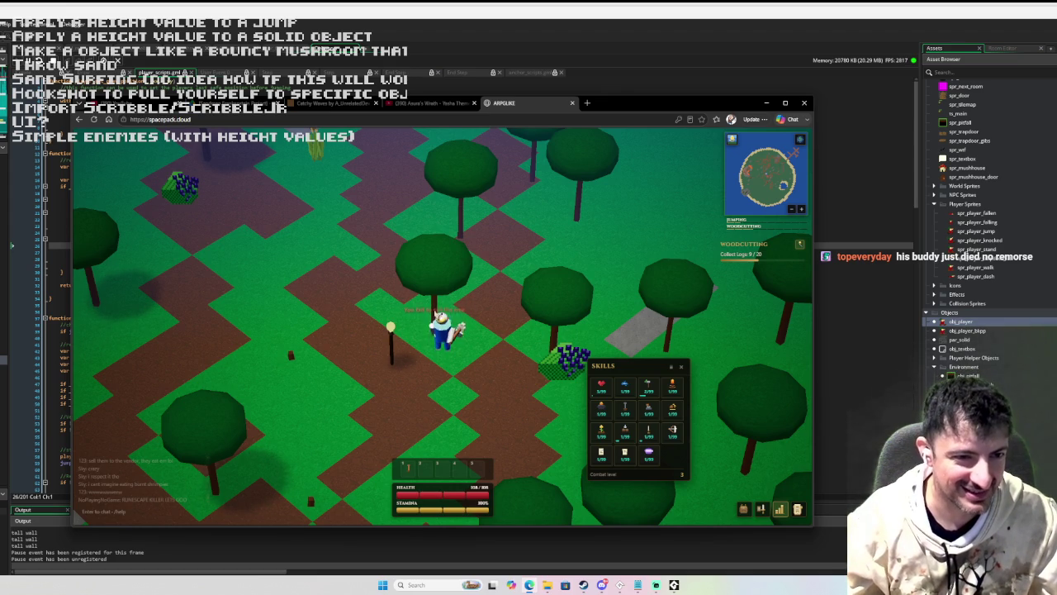
# - Walk between the trees, chopping them for more logs
pyautogui.press('d')
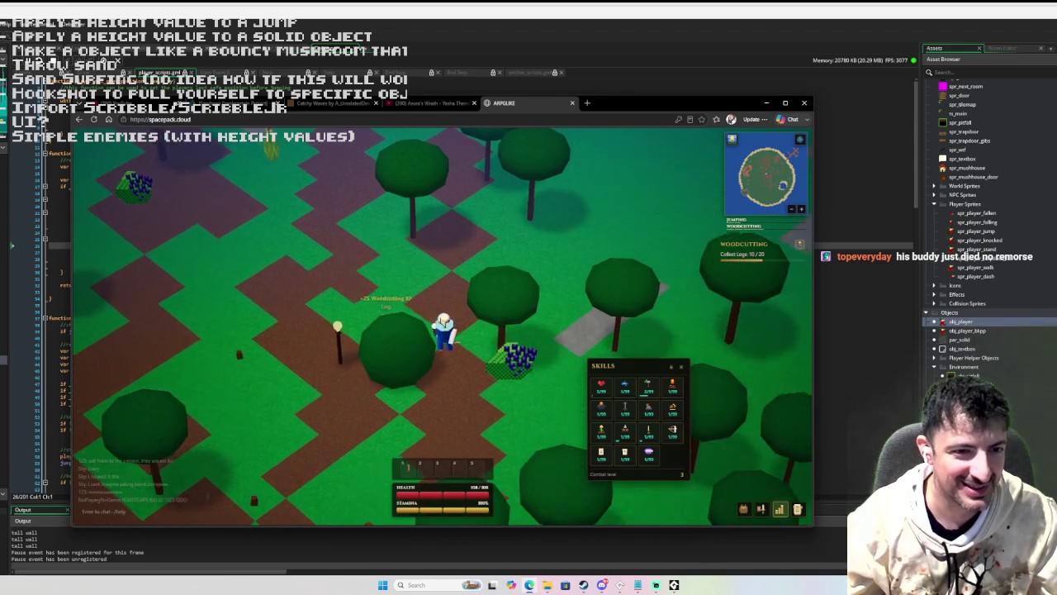
pyautogui.press('w')
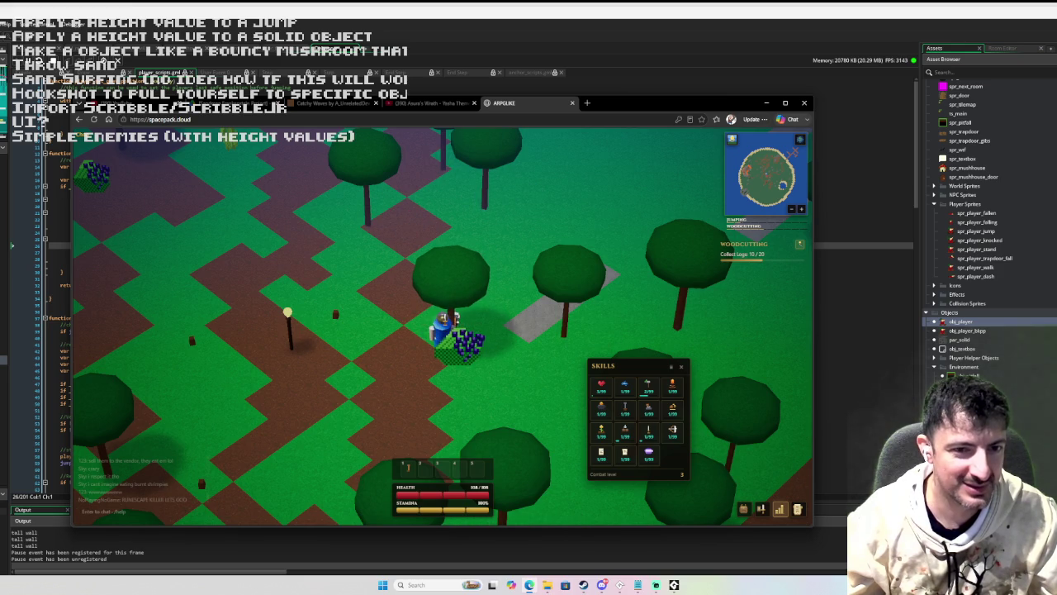
pyautogui.press('d')
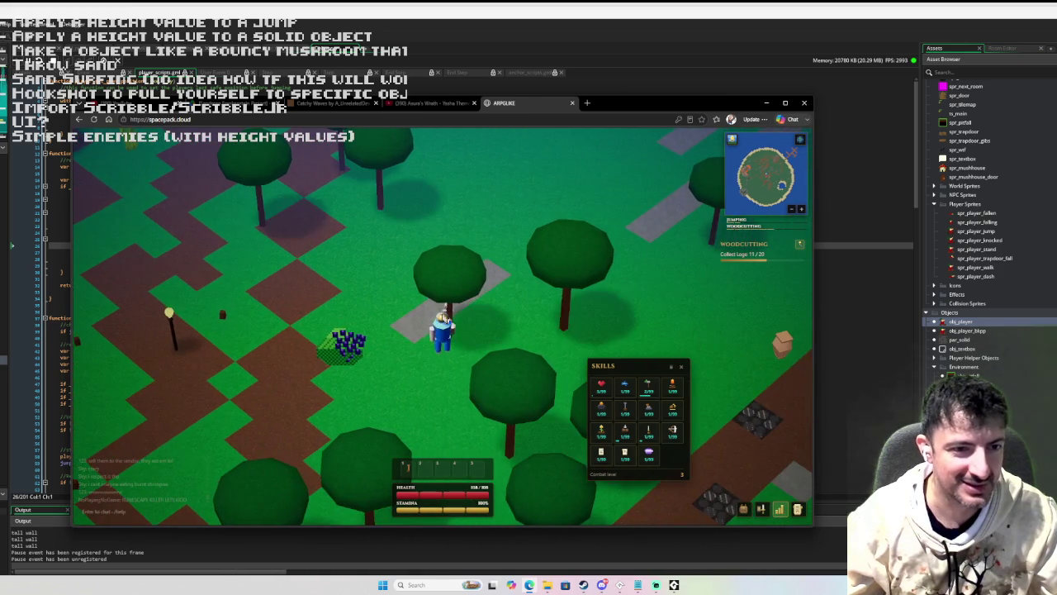
pyautogui.press('d')
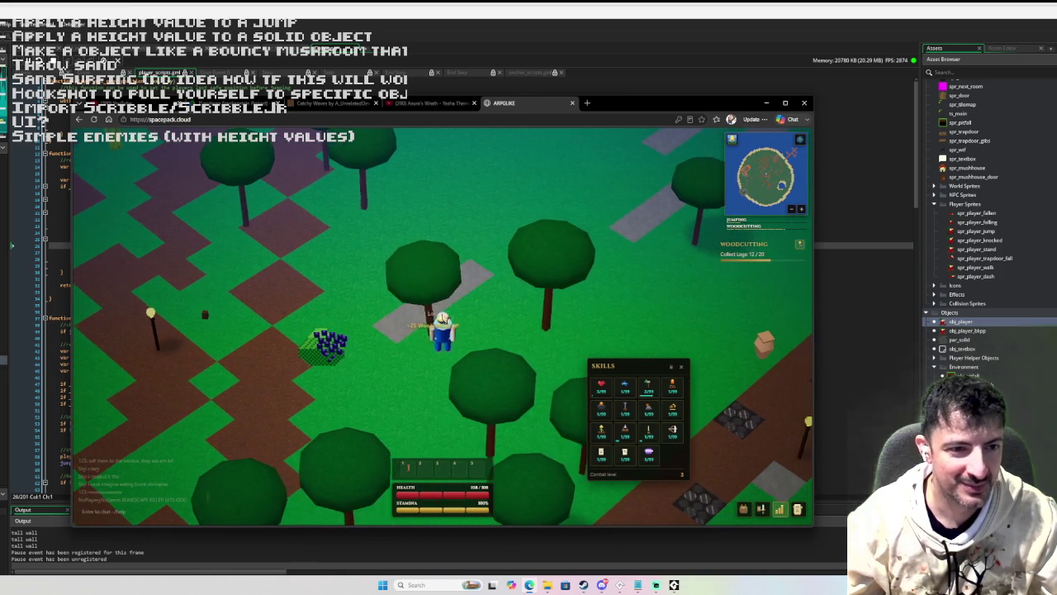
pyautogui.press('d')
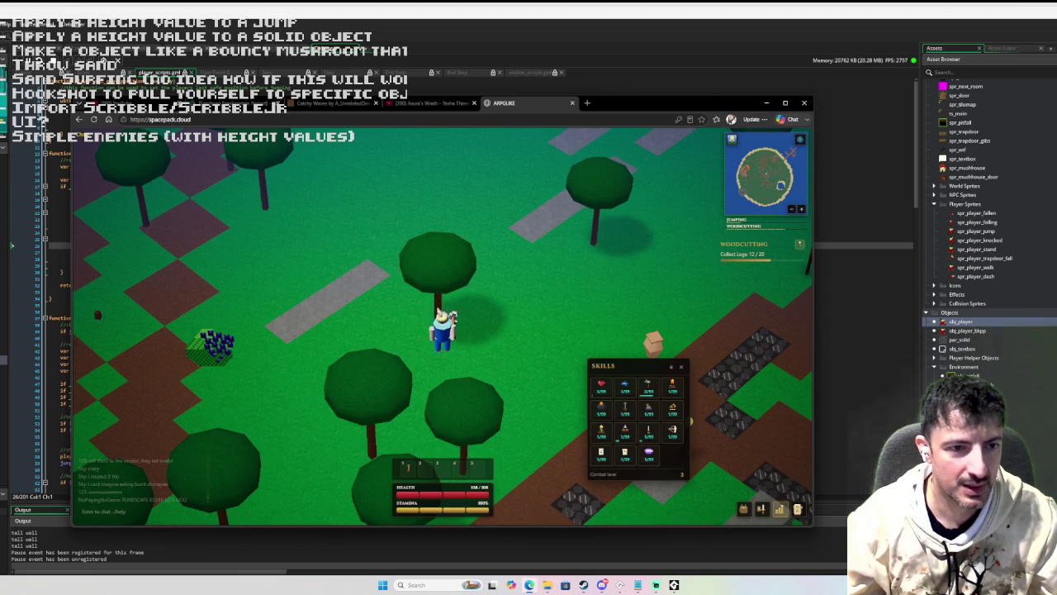
pyautogui.press('s')
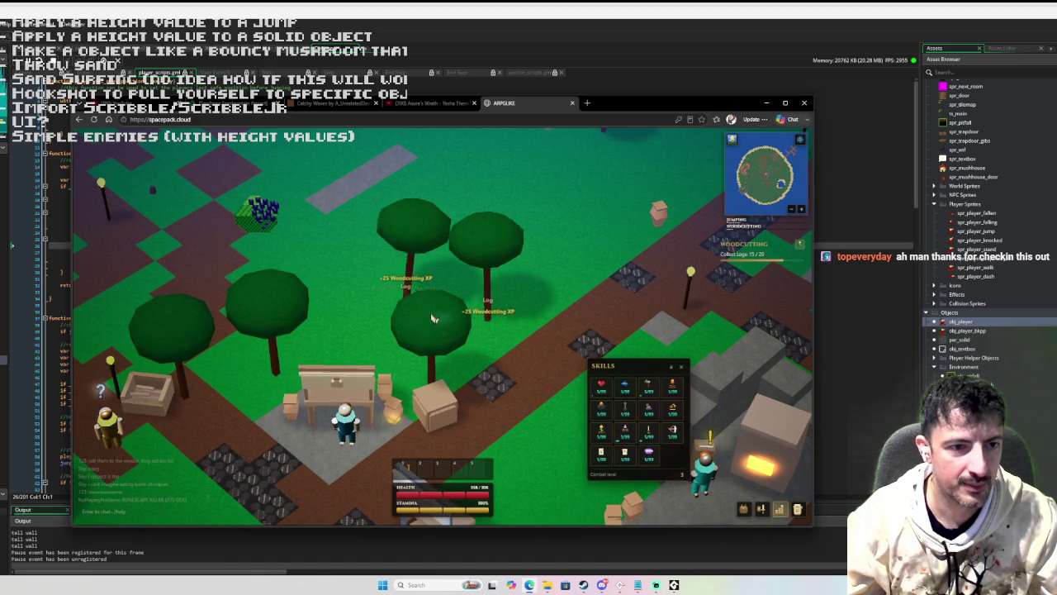
# - Chop the remaining trees until Collect Logs reads 20/20, then open the Quest Giver's turn-in offer
pyautogui.press('Left')
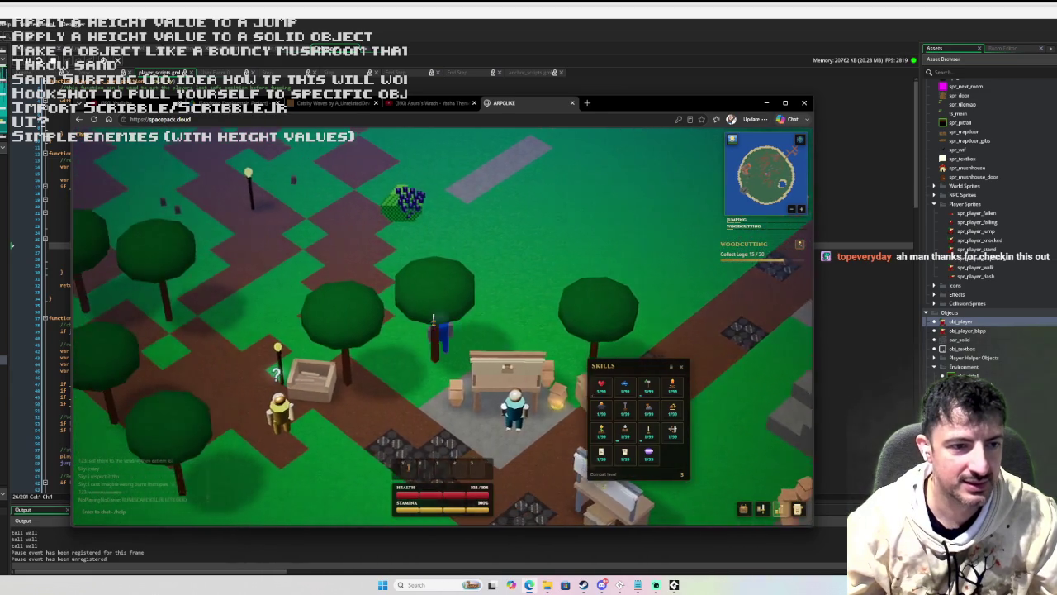
pyautogui.press('a')
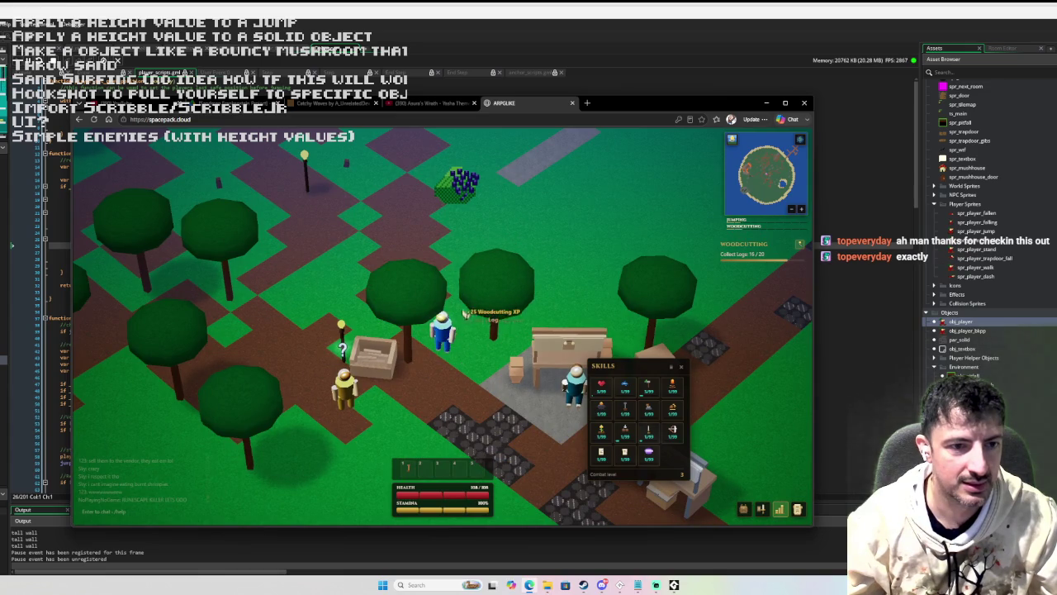
pyautogui.press('a')
pyautogui.press('a')
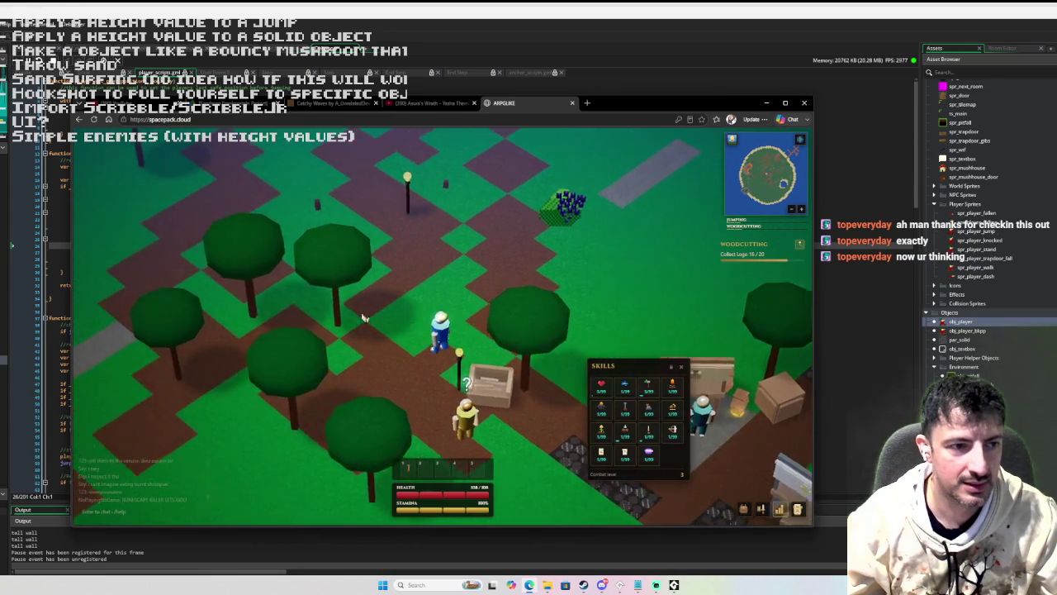
pyautogui.press('space')
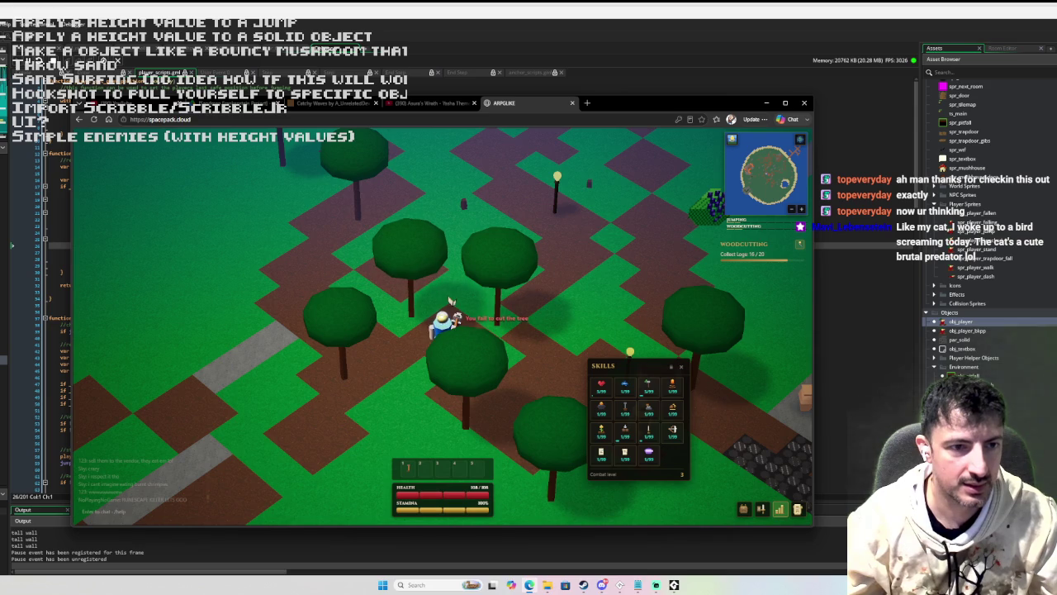
pyautogui.press('space')
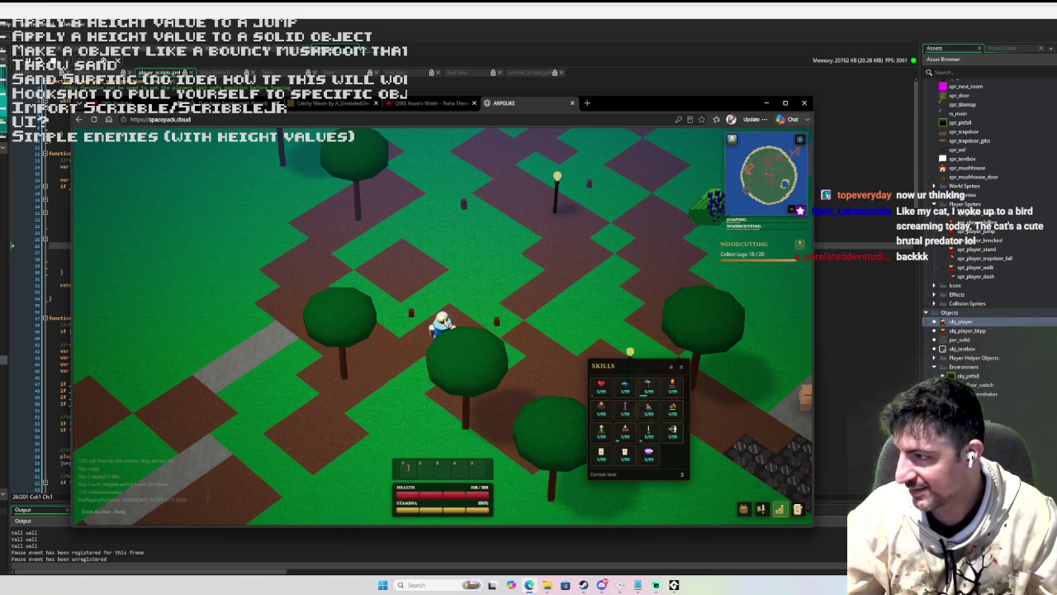
pyautogui.press('a')
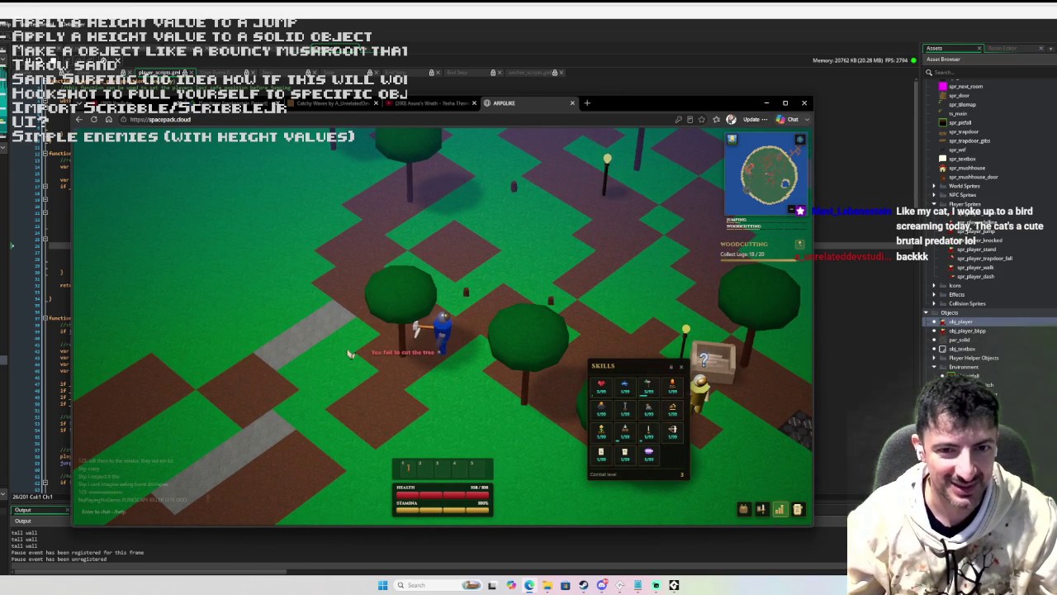
pyautogui.click(347, 342)
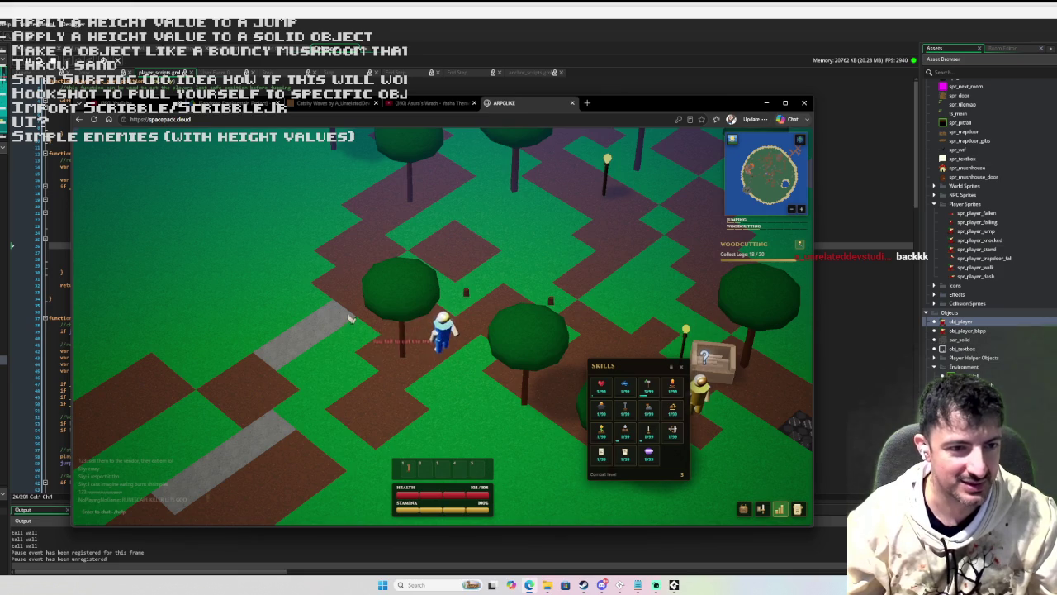
pyautogui.click(495, 371)
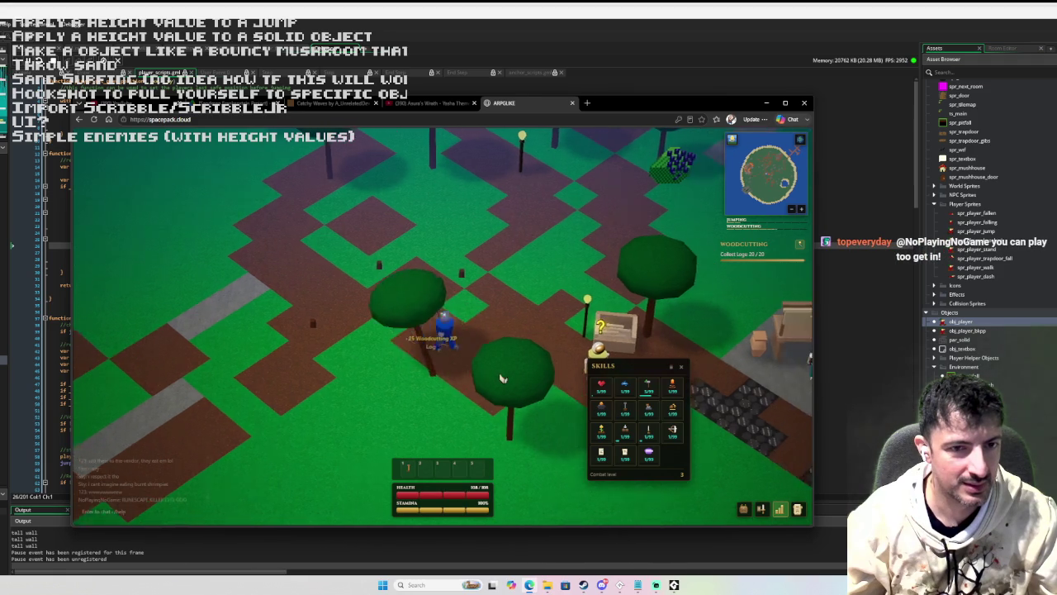
pyautogui.click(601, 339)
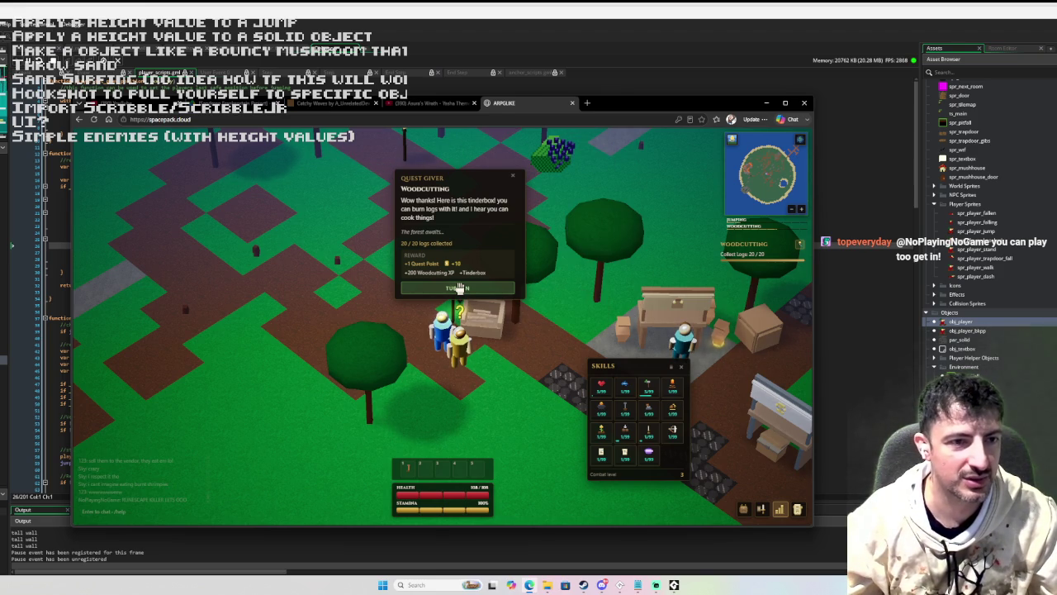
# - Turn in the Woodcutting quest and head right toward the furnace
pyautogui.click(458, 287)
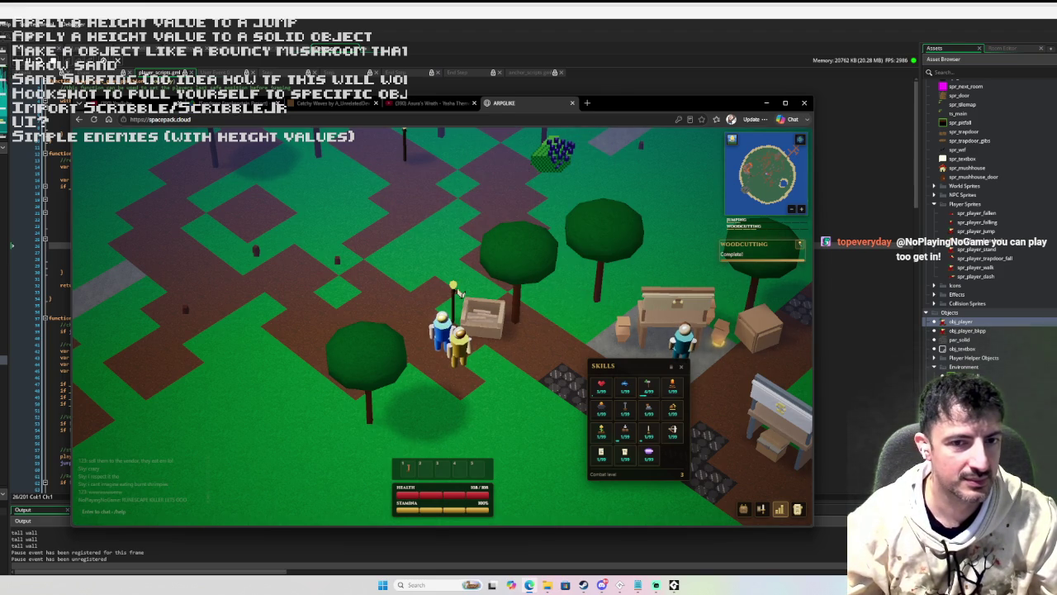
pyautogui.press('d')
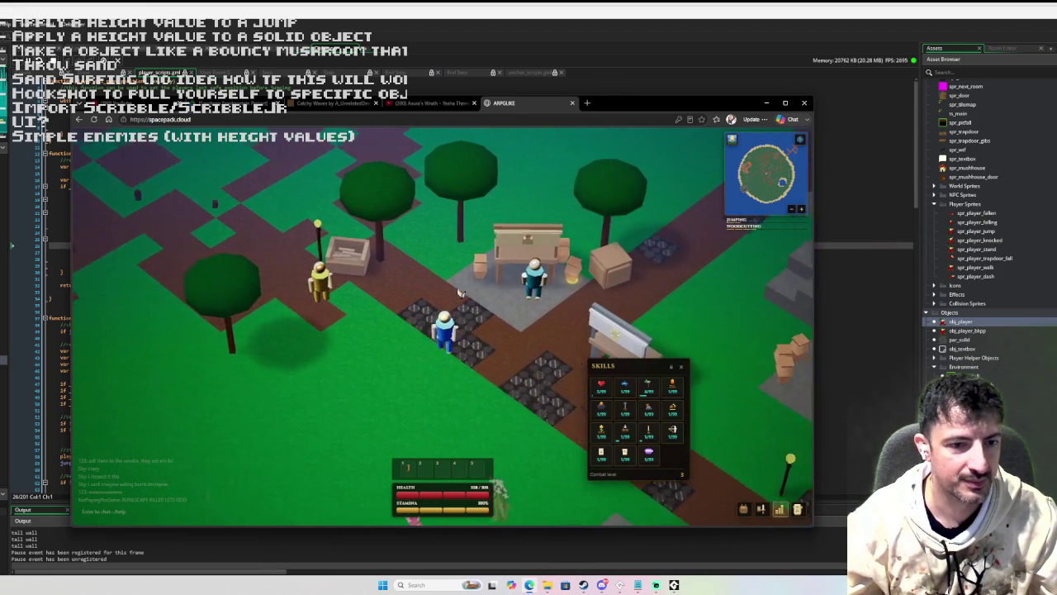
pyautogui.press('d')
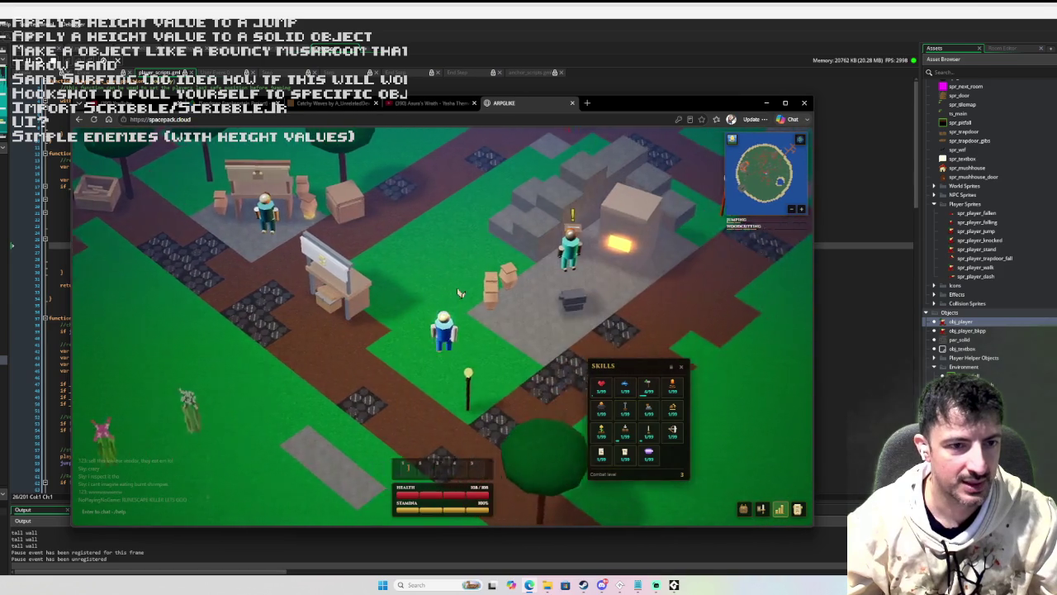
# - Check the furnace's Smelting panel, then walk away across the grass
pyautogui.press('w')
pyautogui.press('e')
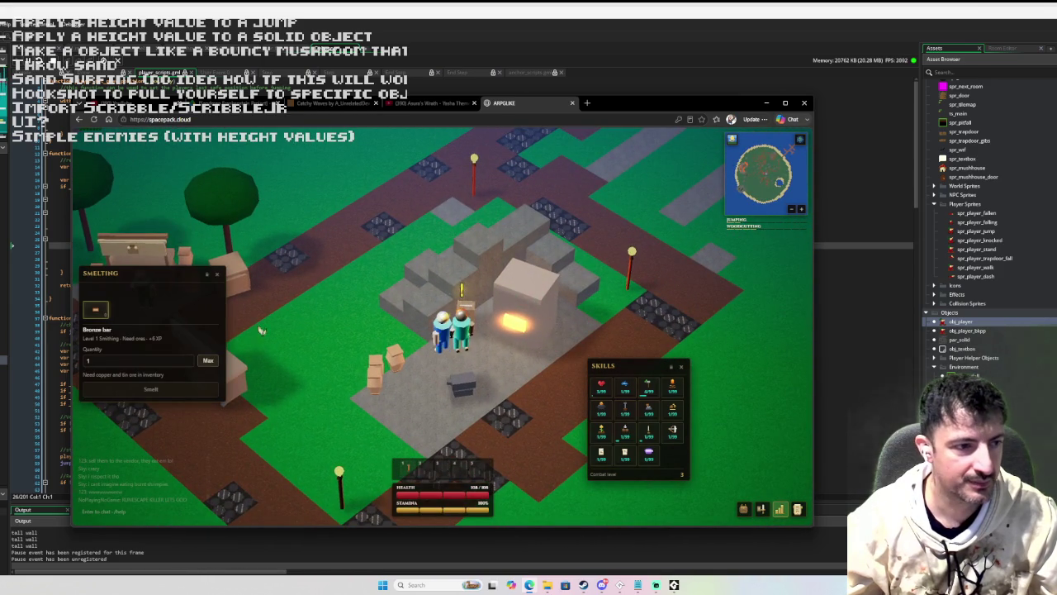
pyautogui.press('d')
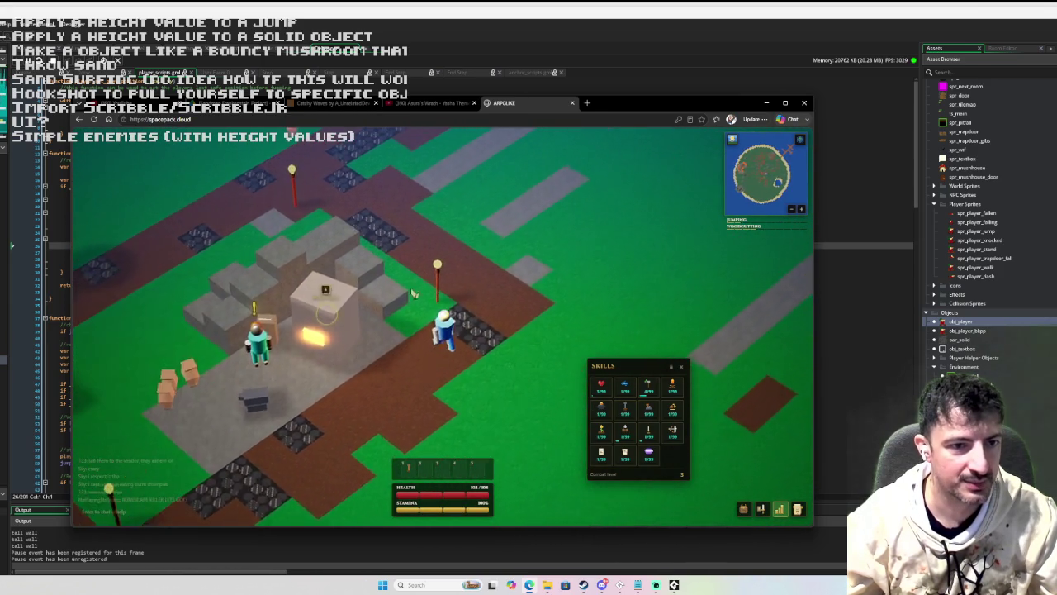
pyautogui.press('w')
pyautogui.press('s')
pyautogui.press('s')
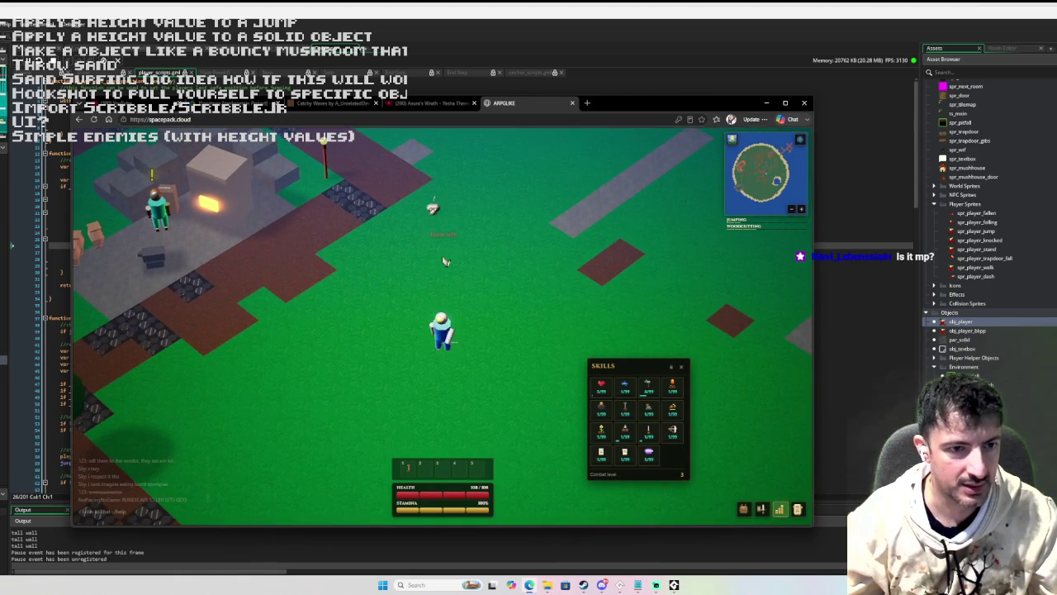
# - Defeat the mushroom enemy and pick up its dropped loot
pyautogui.press('a')
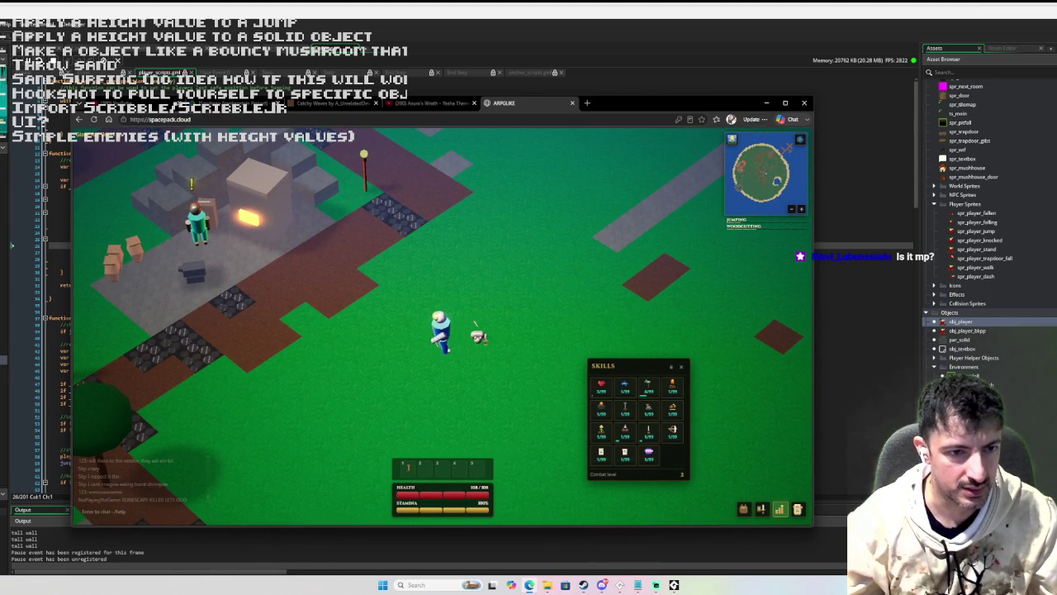
pyautogui.press('d')
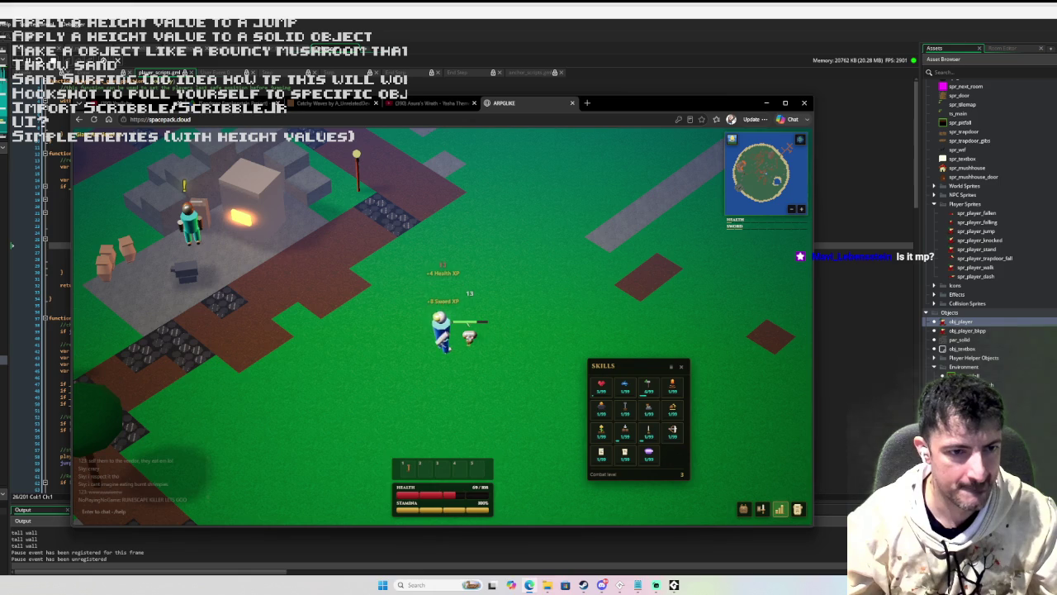
pyautogui.press('space')
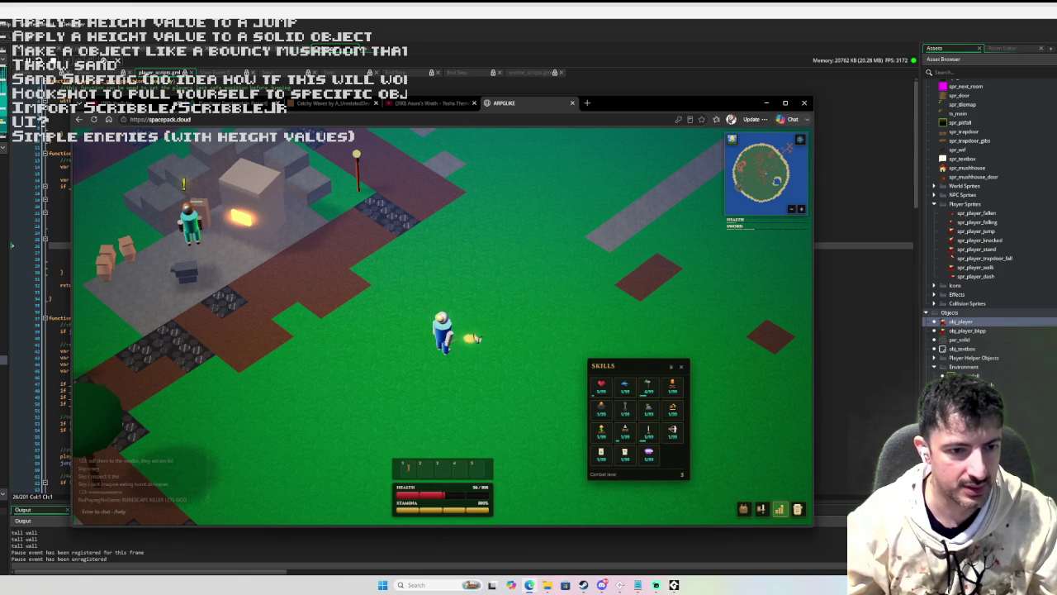
pyautogui.click(472, 341)
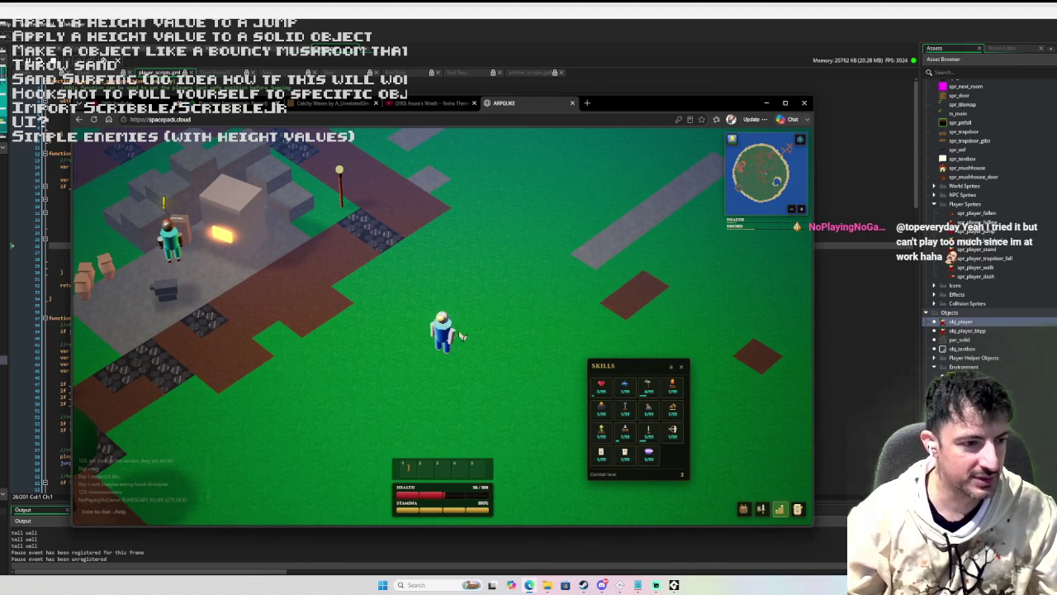
# - Post 'Eyyyyyyyy' and 'Lets rule this world :P' in the game chat
pyautogui.press('Return')
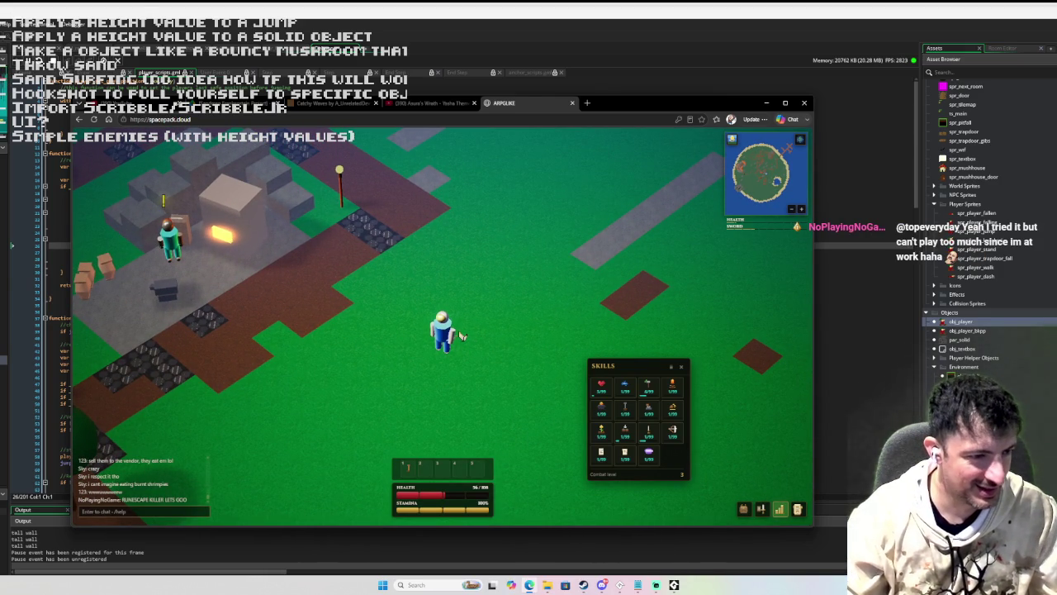
pyautogui.write('Eyyyyyyyy')
pyautogui.press('Return')
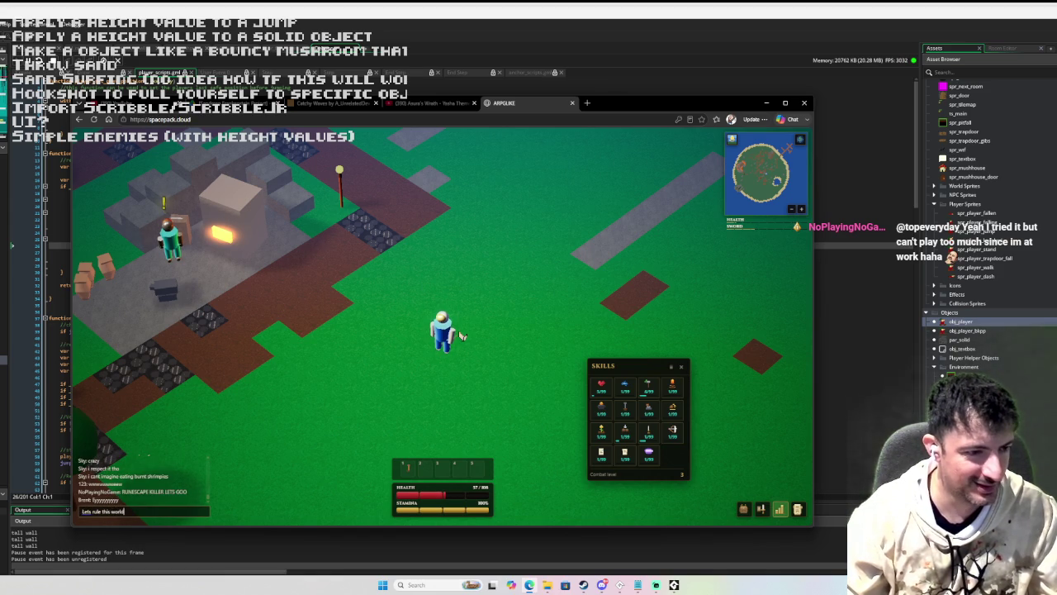
pyautogui.press('Return')
# - Walk up the path and jump across the grass for Jumping XP
pyautogui.click(452, 303)
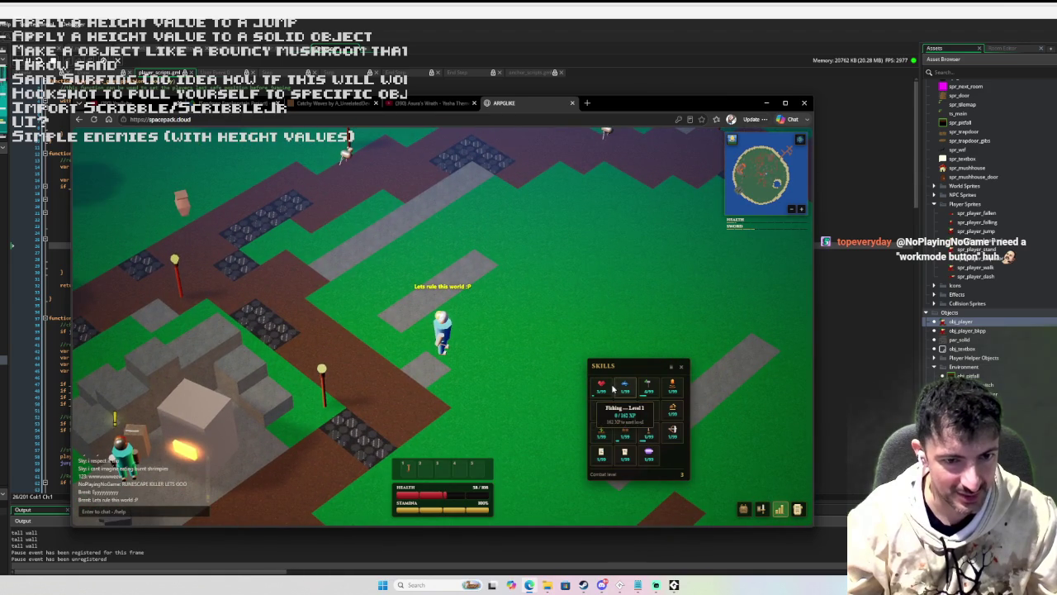
pyautogui.click(461, 281)
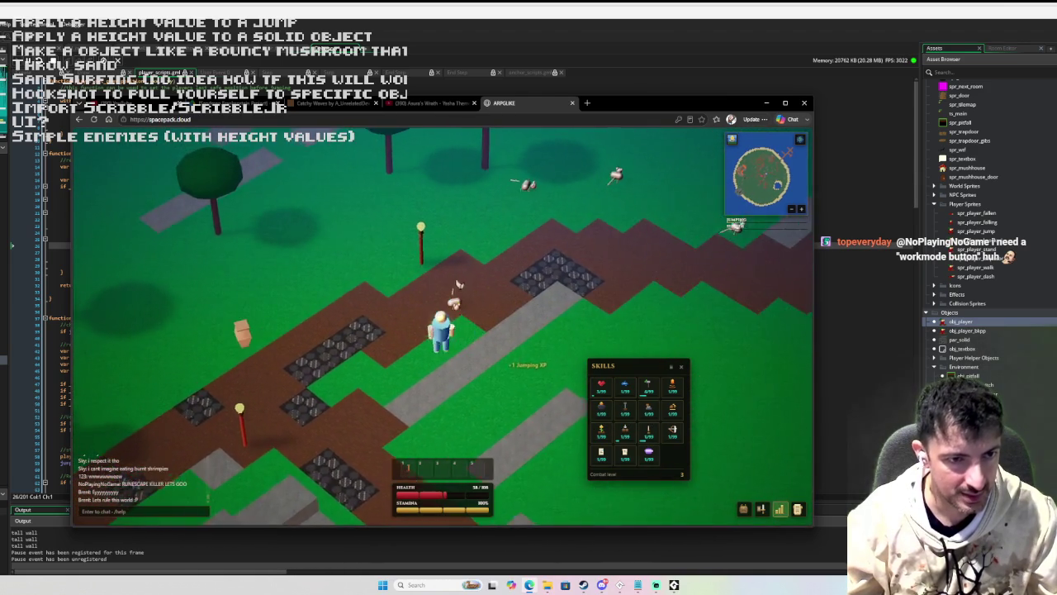
pyautogui.press('space')
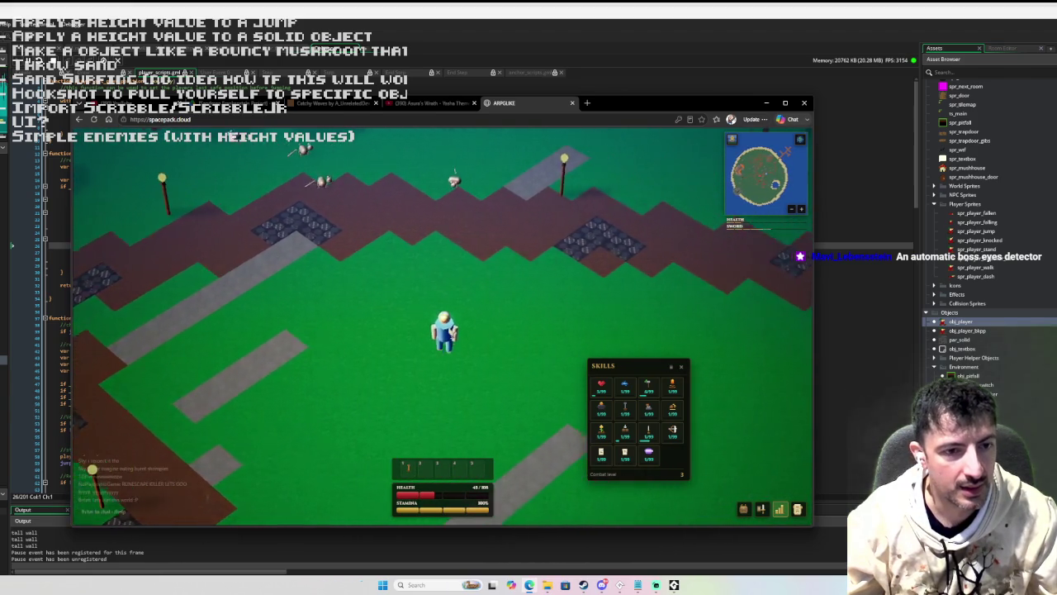
pyautogui.press('space')
pyautogui.press('space')
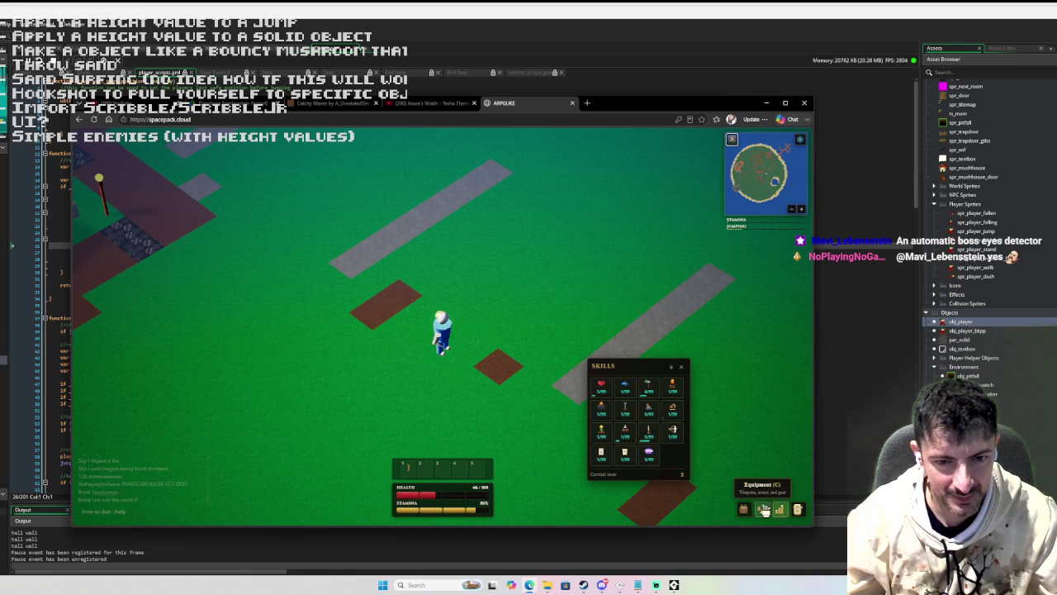
# - Toggle the quest log, pause to look at Settings, then resume the game
pyautogui.click(799, 509)
pyautogui.click(799, 508)
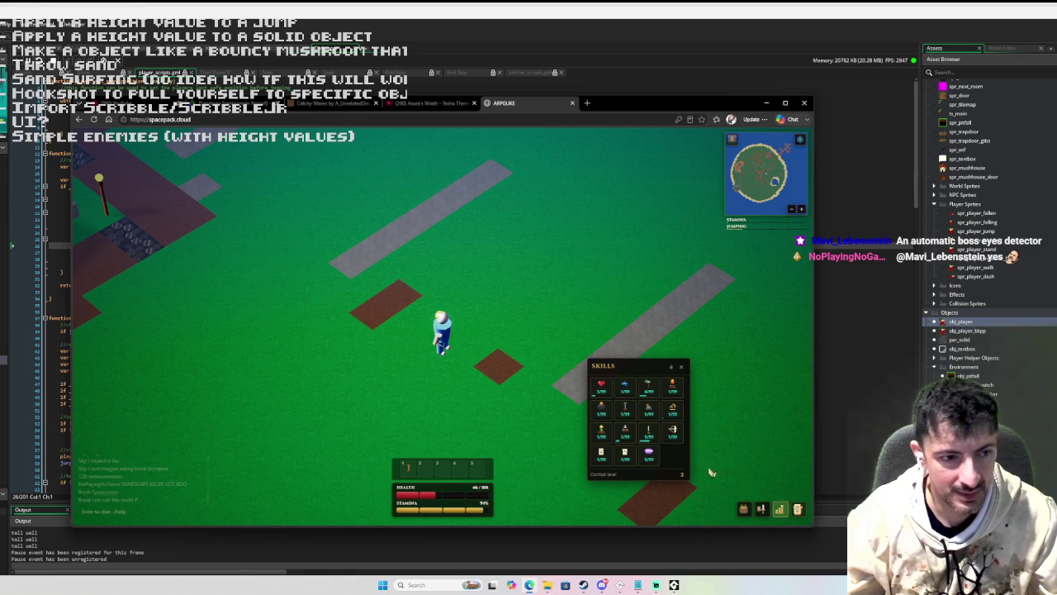
pyautogui.press('a')
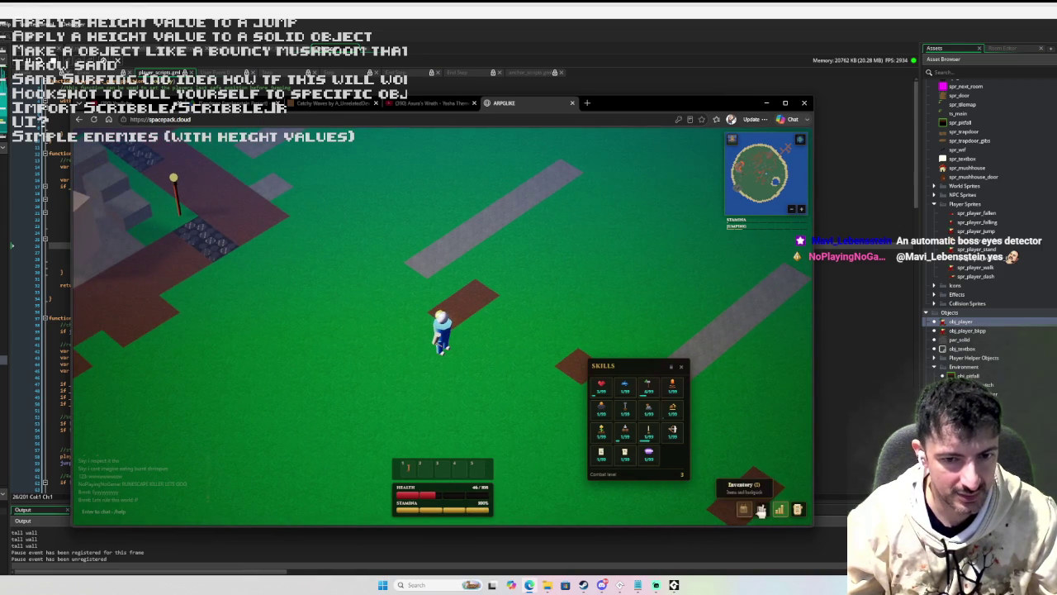
pyautogui.press('Escape')
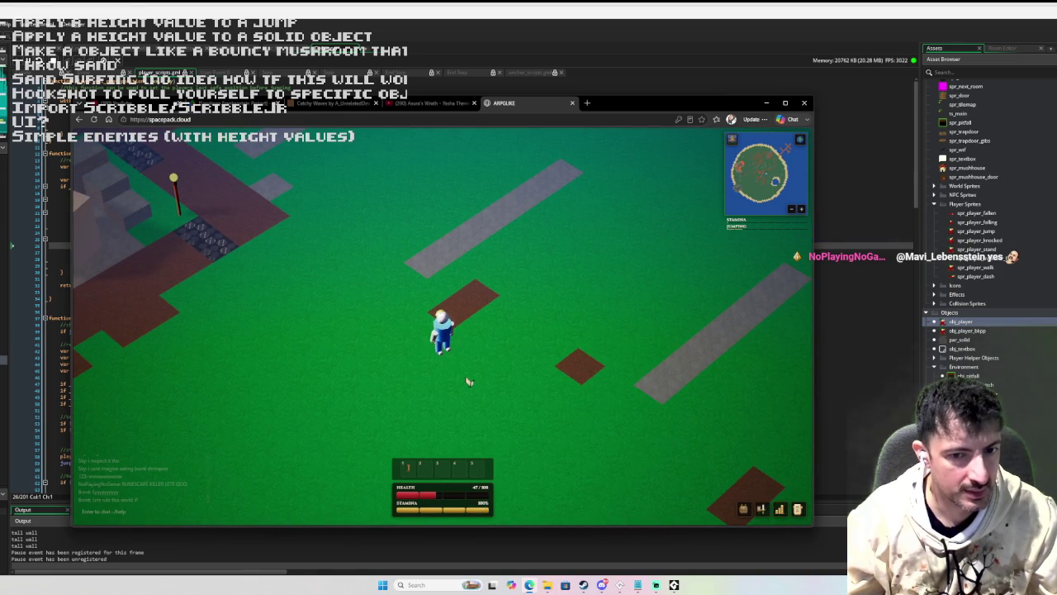
pyautogui.press('Escape')
pyautogui.click(454, 338)
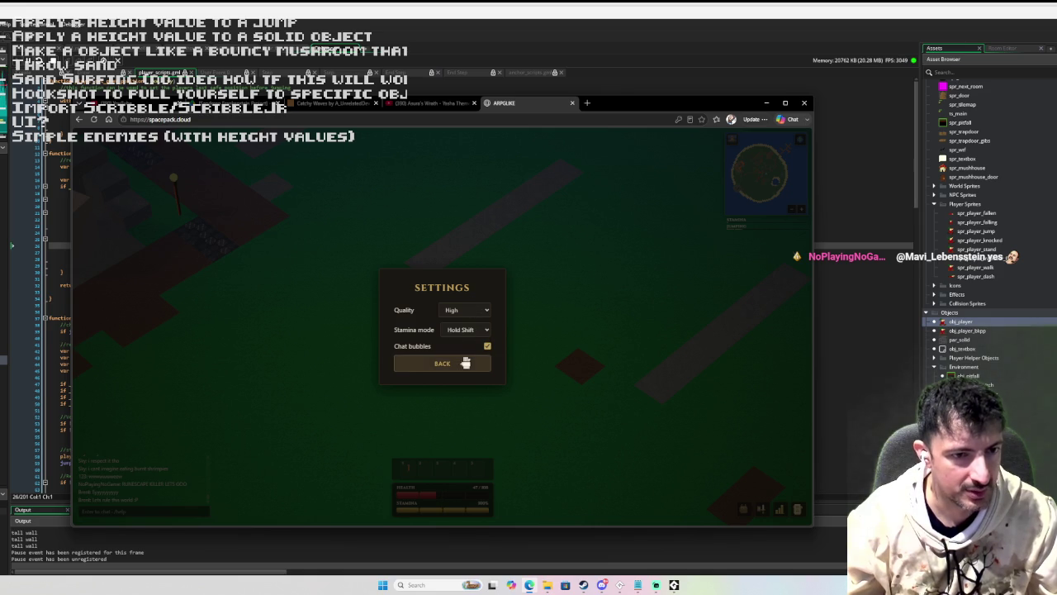
pyautogui.click(464, 362)
pyautogui.click(467, 315)
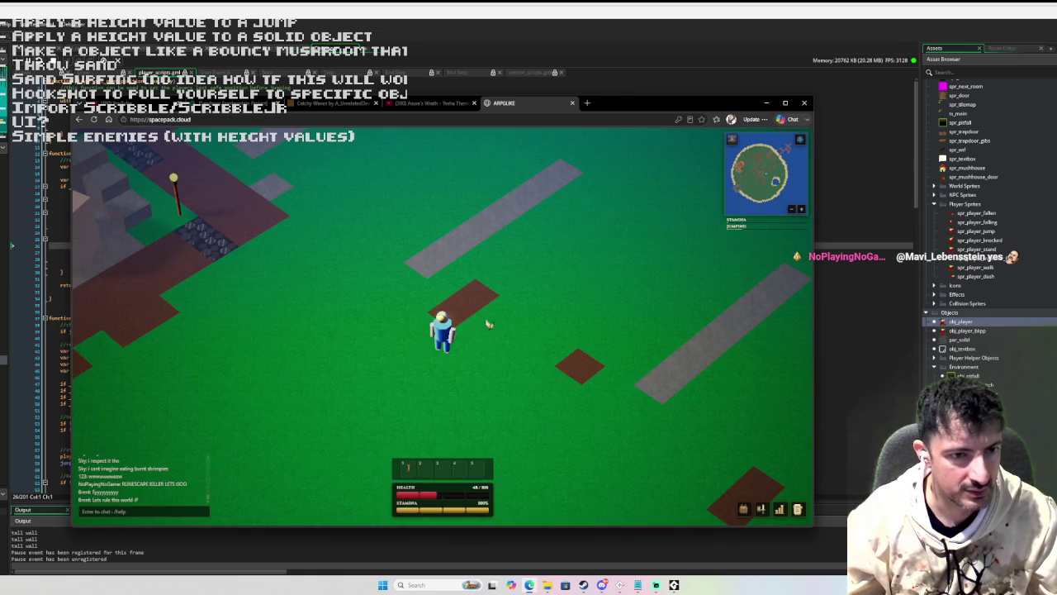
# - Open the Skills, Quest Log with Woodcutting details, Equipment and Inventory panels
pyautogui.click(782, 509)
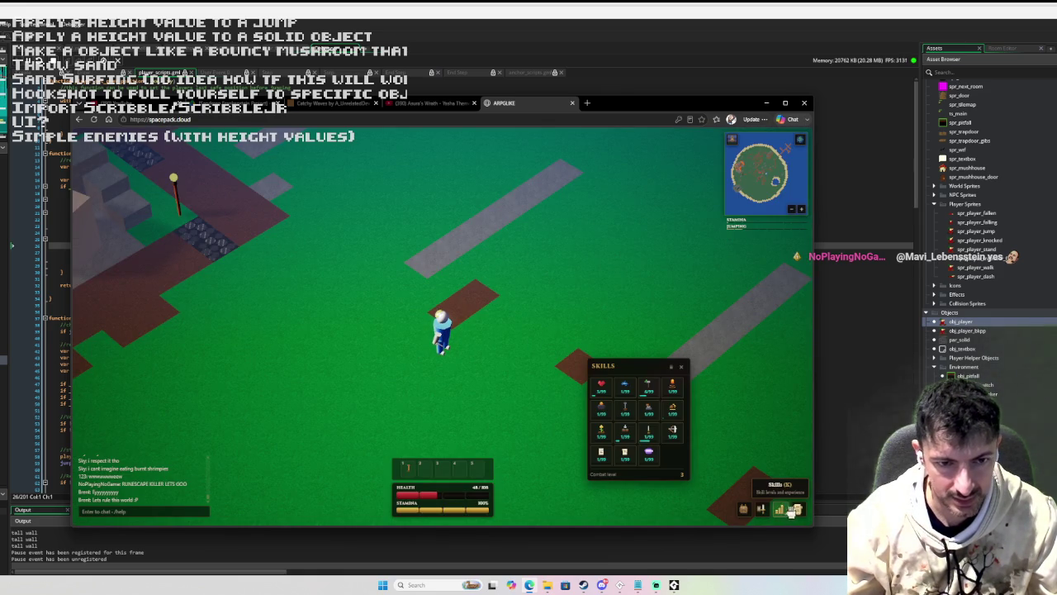
pyautogui.click(797, 509)
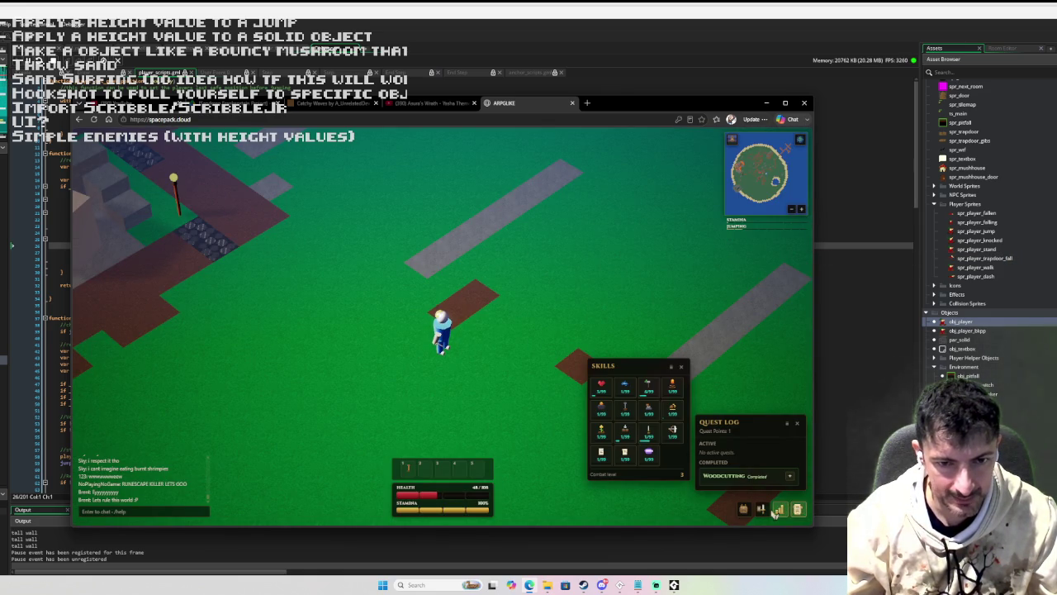
pyautogui.click(790, 476)
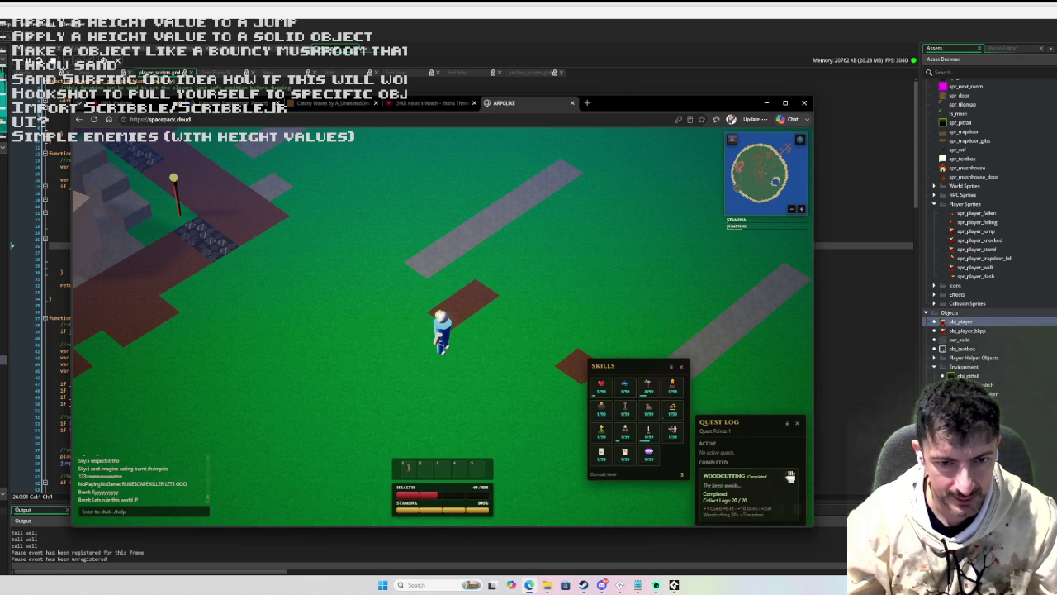
pyautogui.click(763, 507)
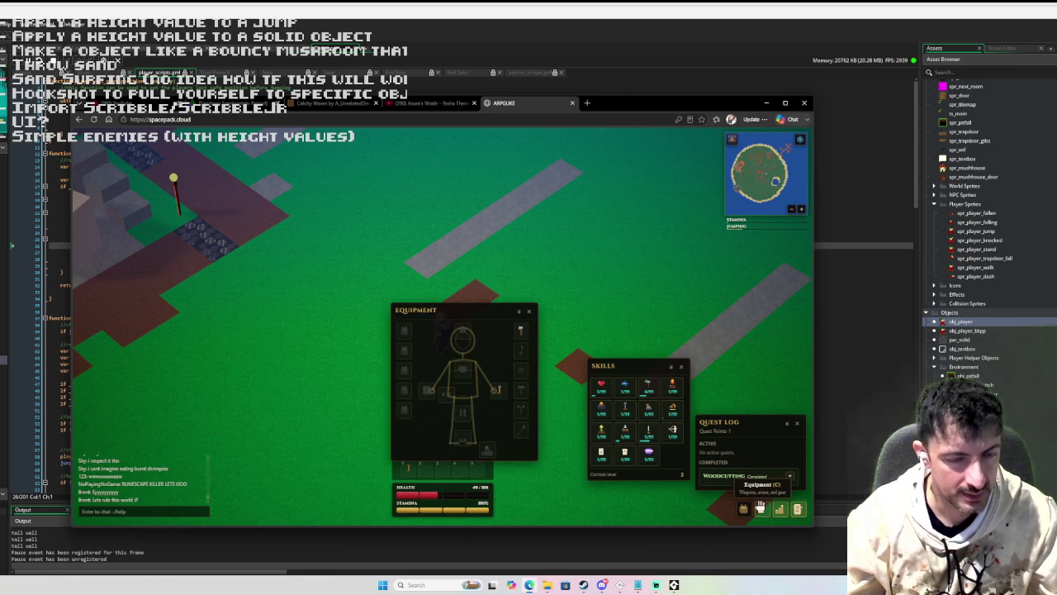
pyautogui.click(742, 508)
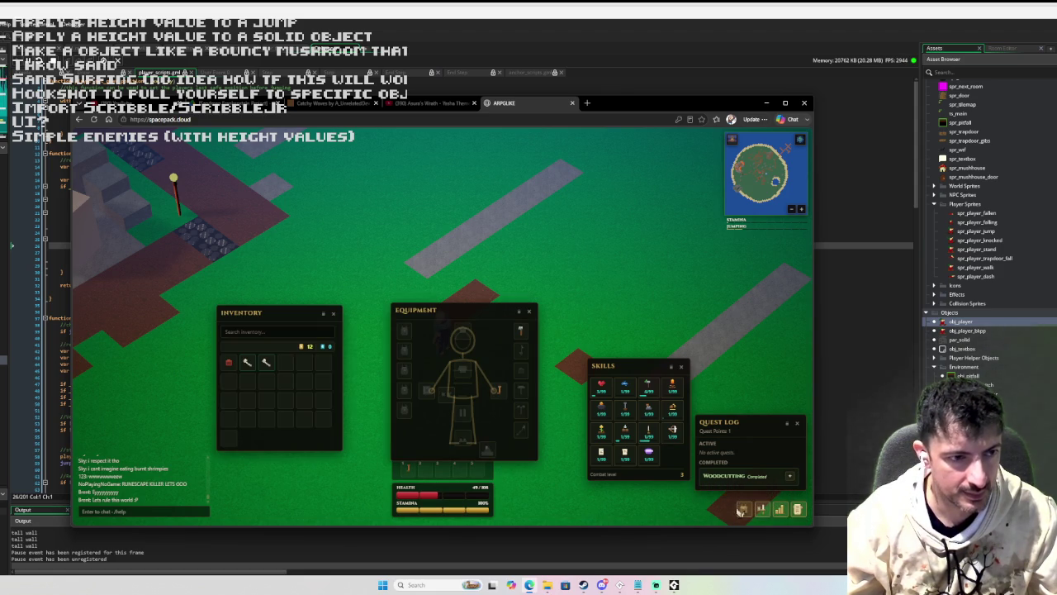
# - Study the bone for +15 Knowledge XP, equip the tinderbox, and close both panels
pyautogui.moveTo(247, 363)
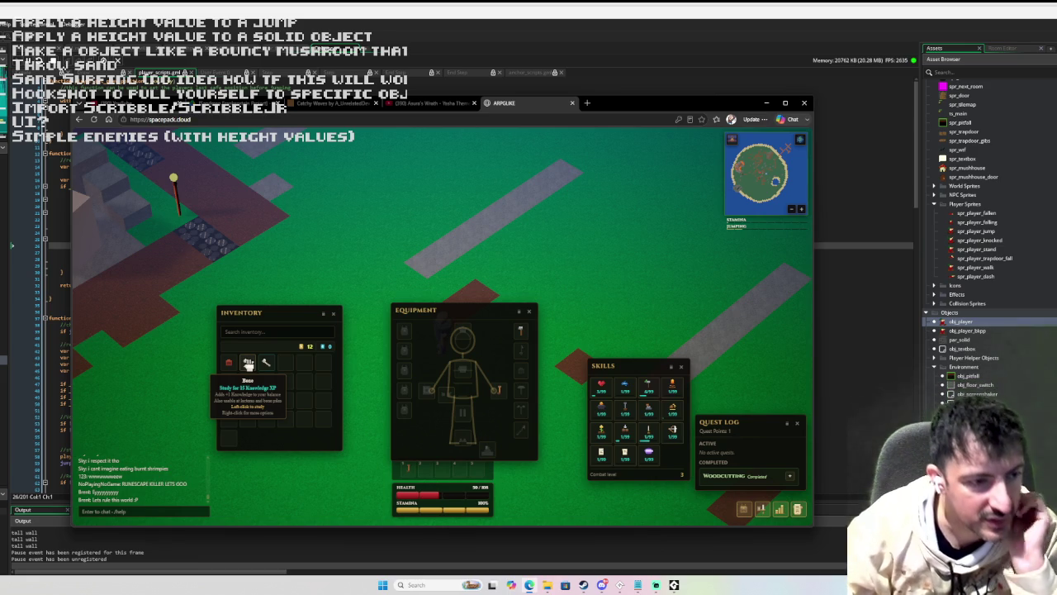
pyautogui.click(248, 363)
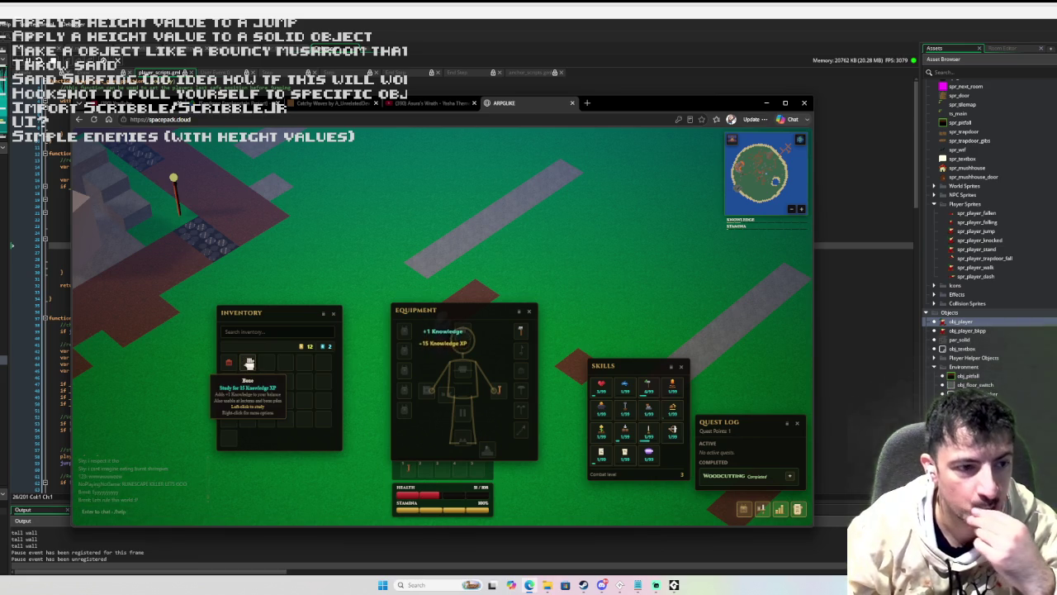
pyautogui.moveTo(234, 357)
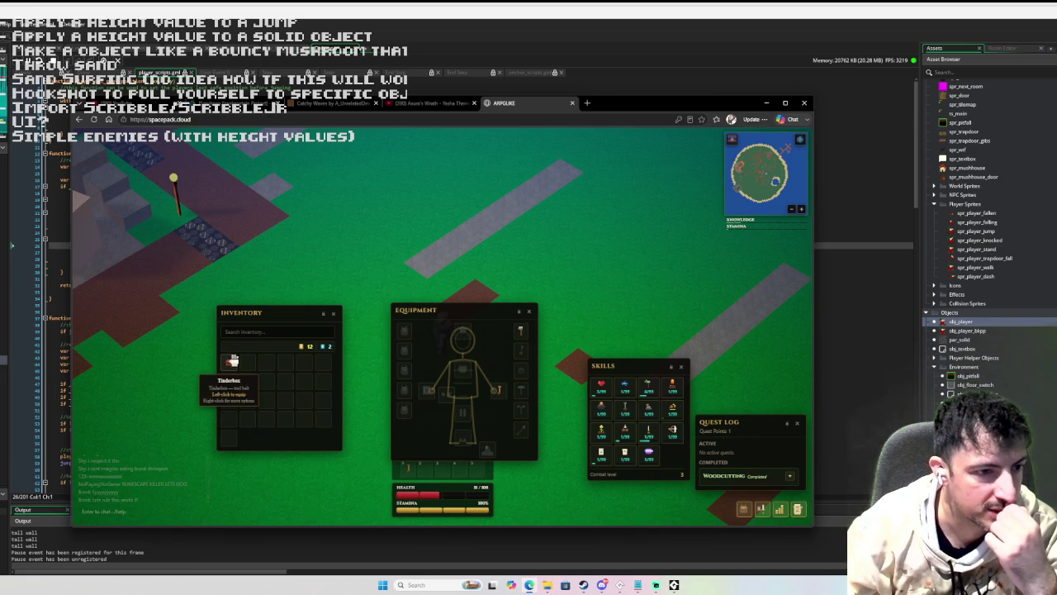
pyautogui.click(234, 360)
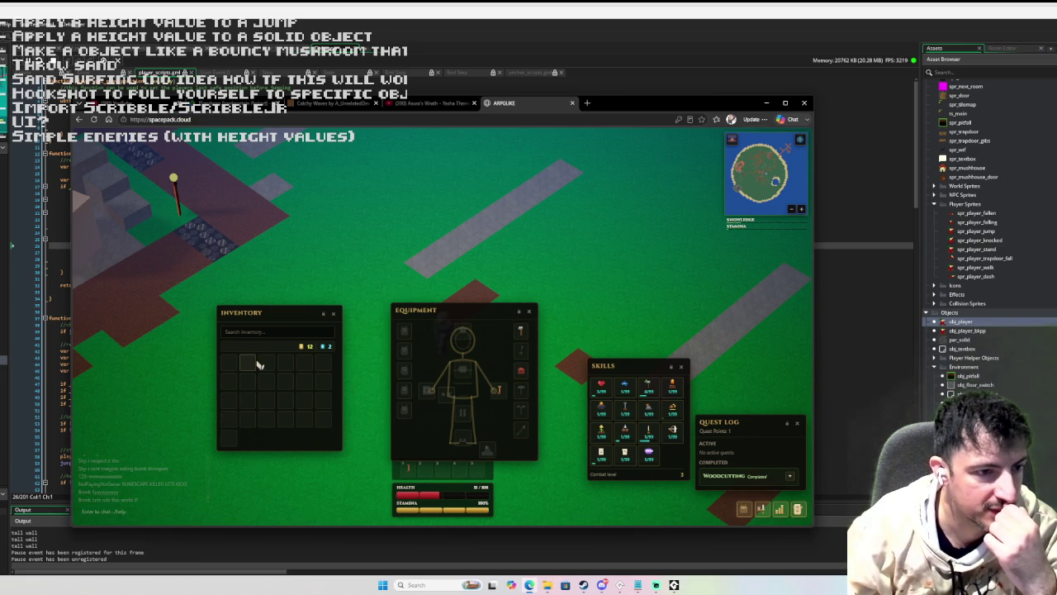
pyautogui.click(337, 313)
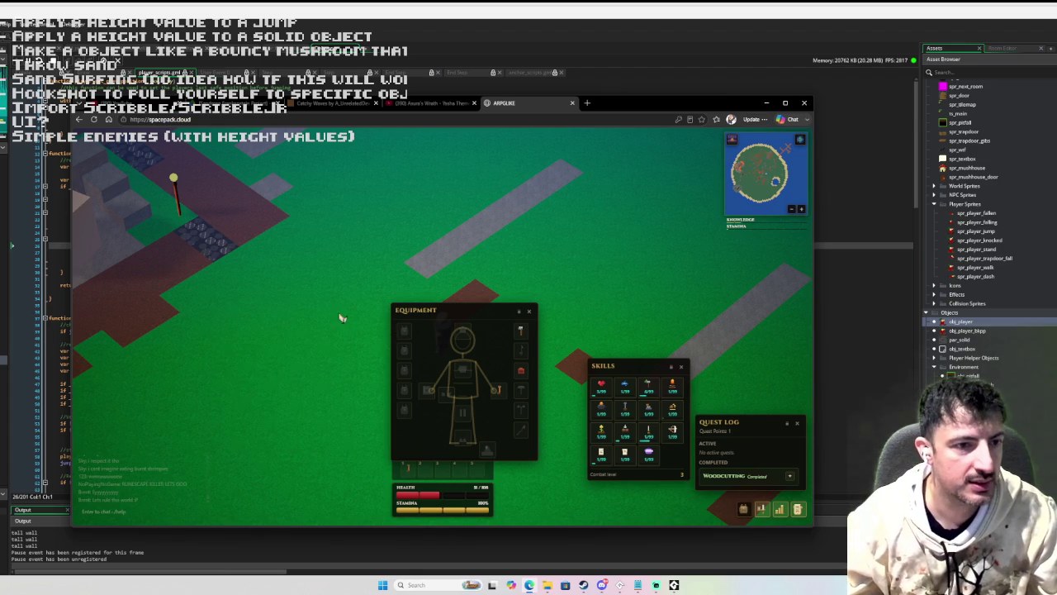
pyautogui.click(533, 308)
# - Run the character south-east, then west toward the village shop area
pyautogui.press('space')
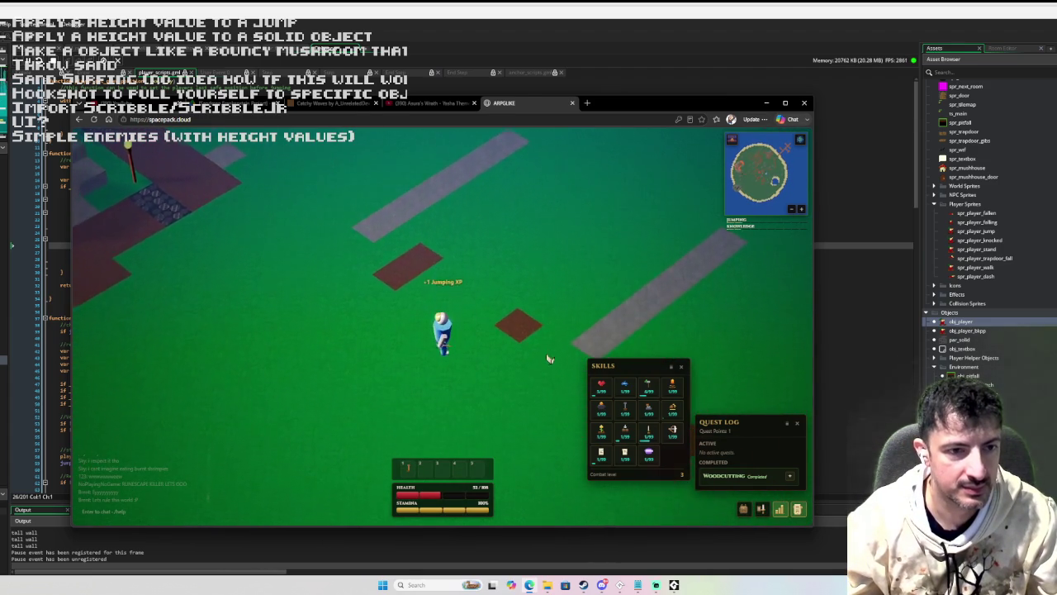
pyautogui.press('s')
pyautogui.press('d')
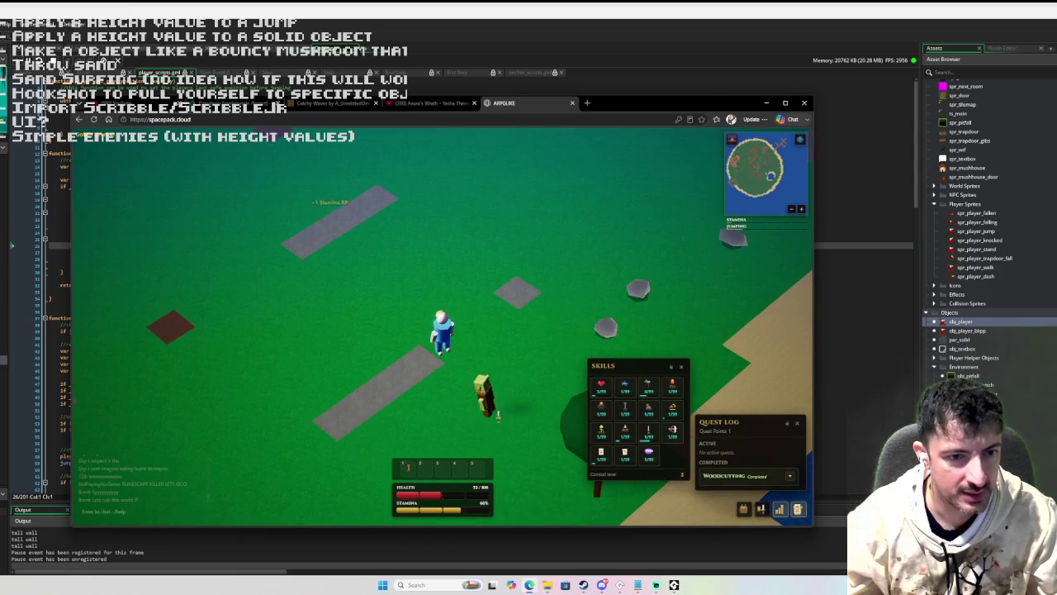
pyautogui.press('a')
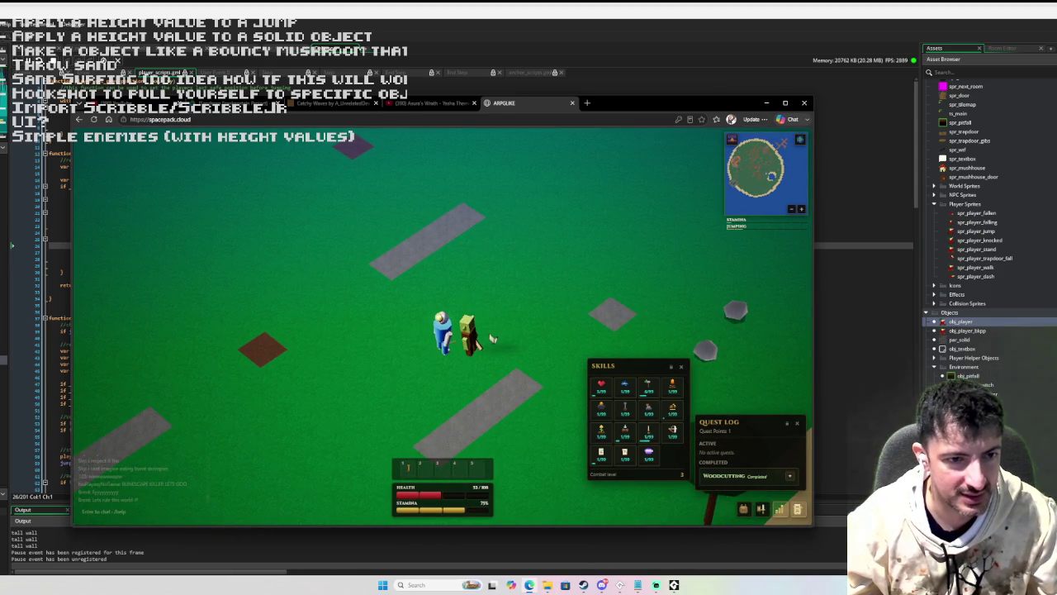
pyautogui.press('a')
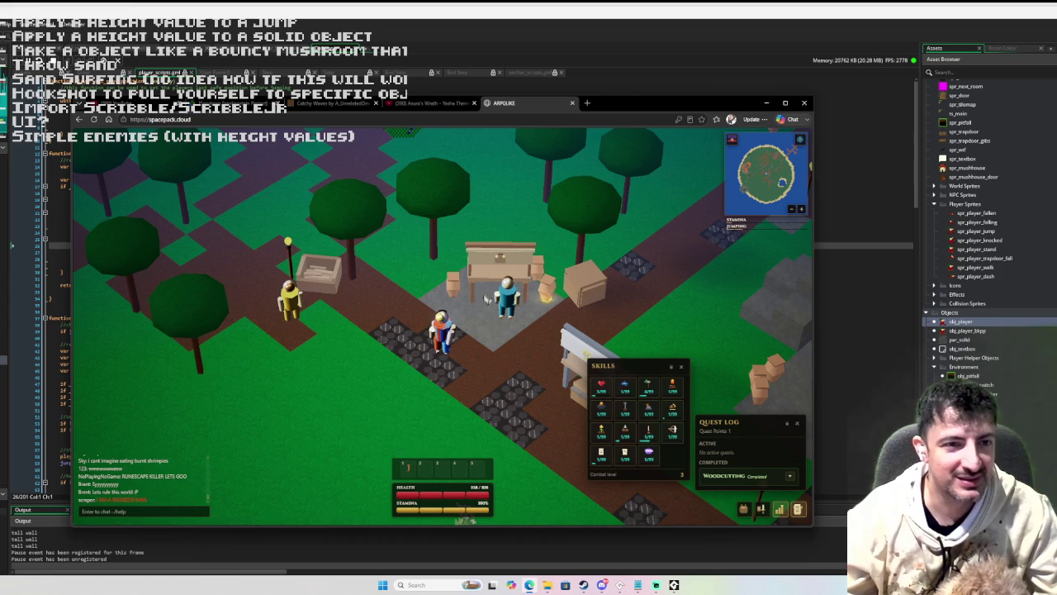
# - Walk right through the village and look at the shopkeeper's Shop, then close it
pyautogui.scroll(2, 503, 259)
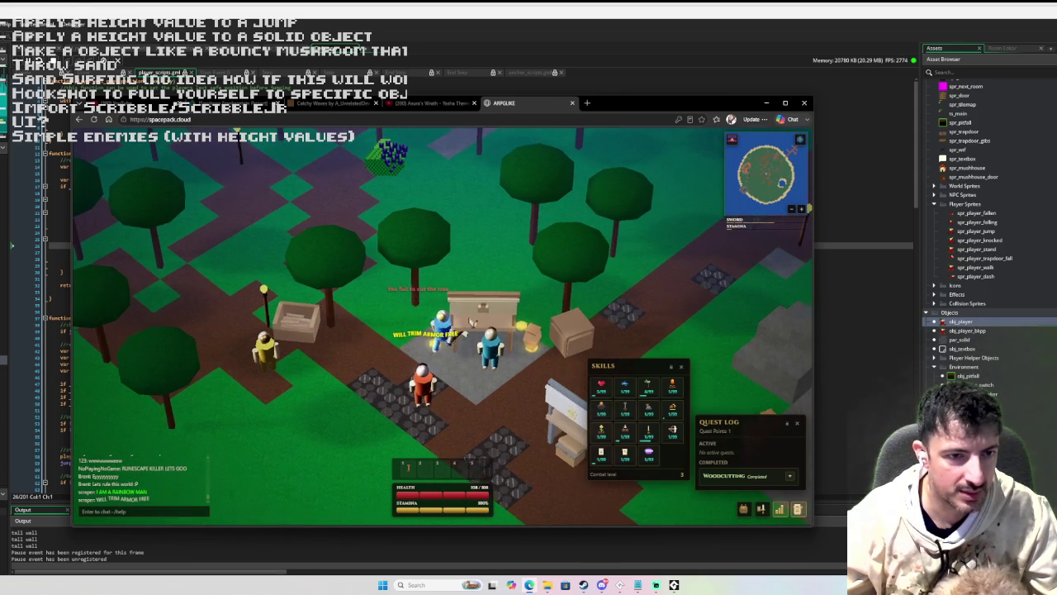
pyautogui.press('d')
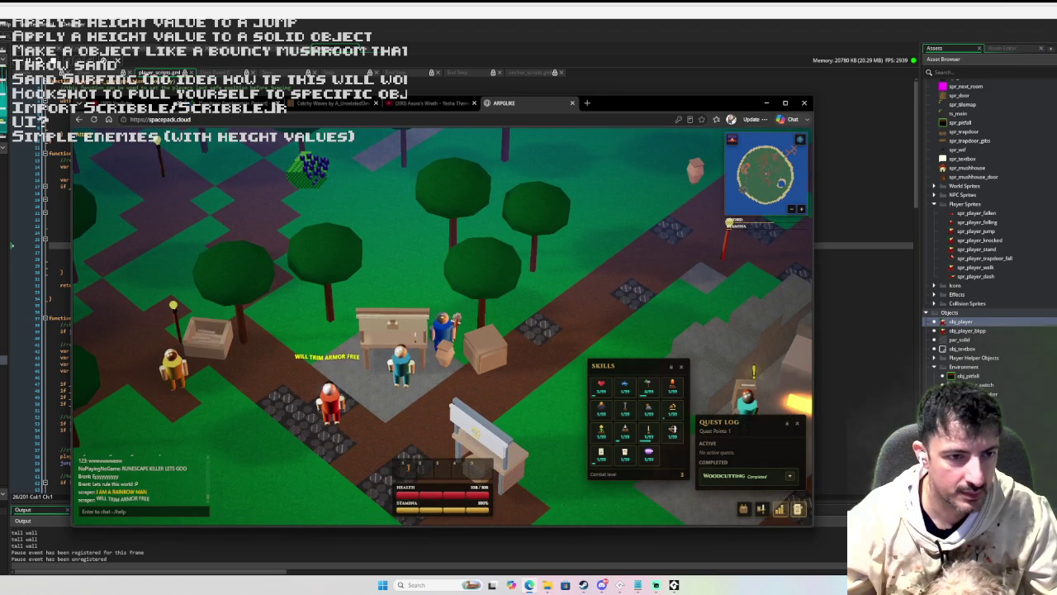
pyautogui.click(412, 333)
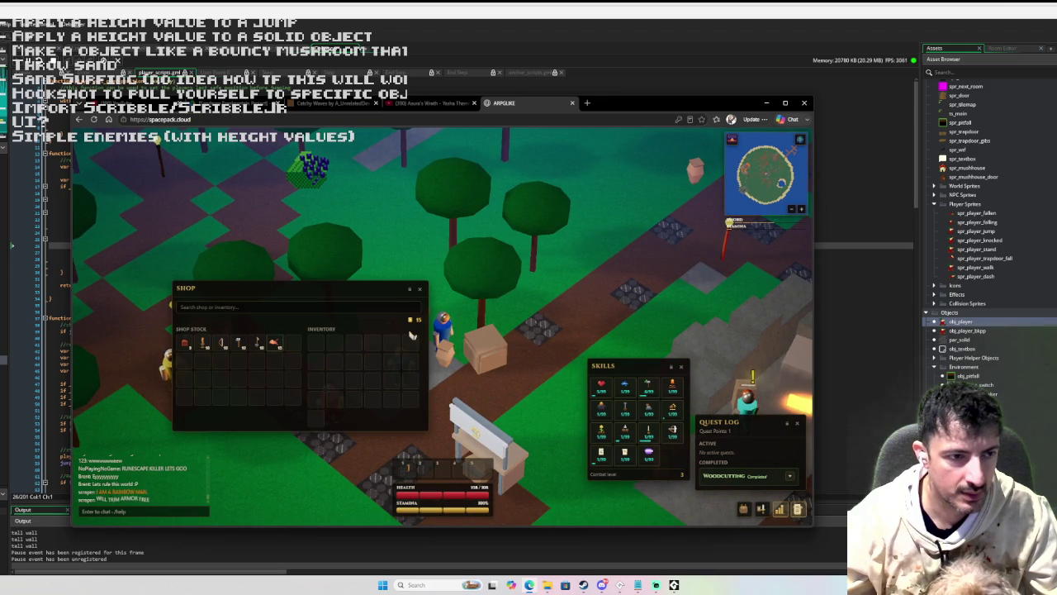
pyautogui.click(419, 289)
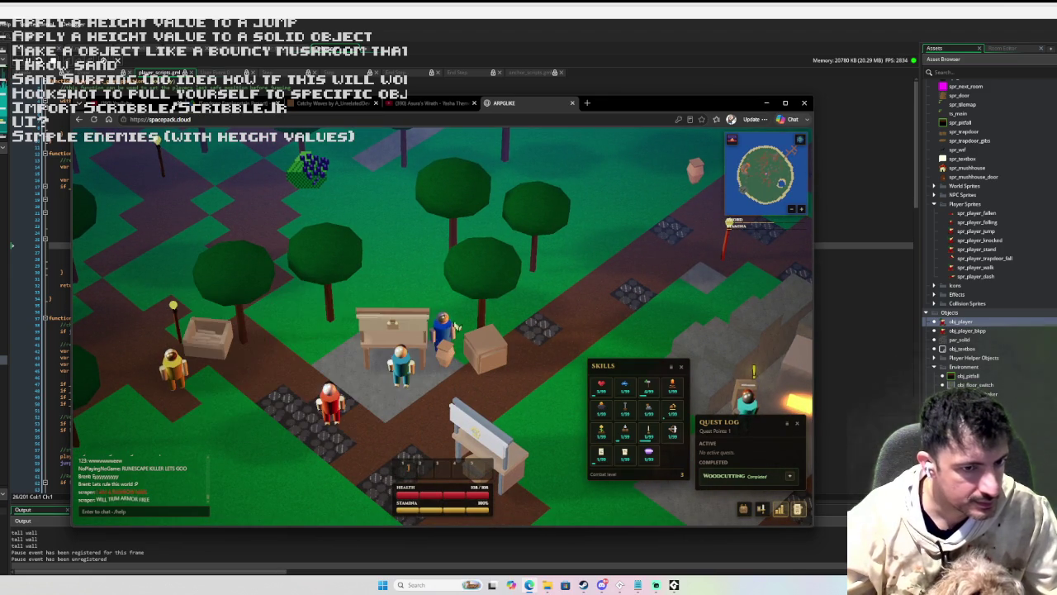
# - Walk down past the red NPC to the yellow NPC and bring up the Farming quest
pyautogui.press('a')
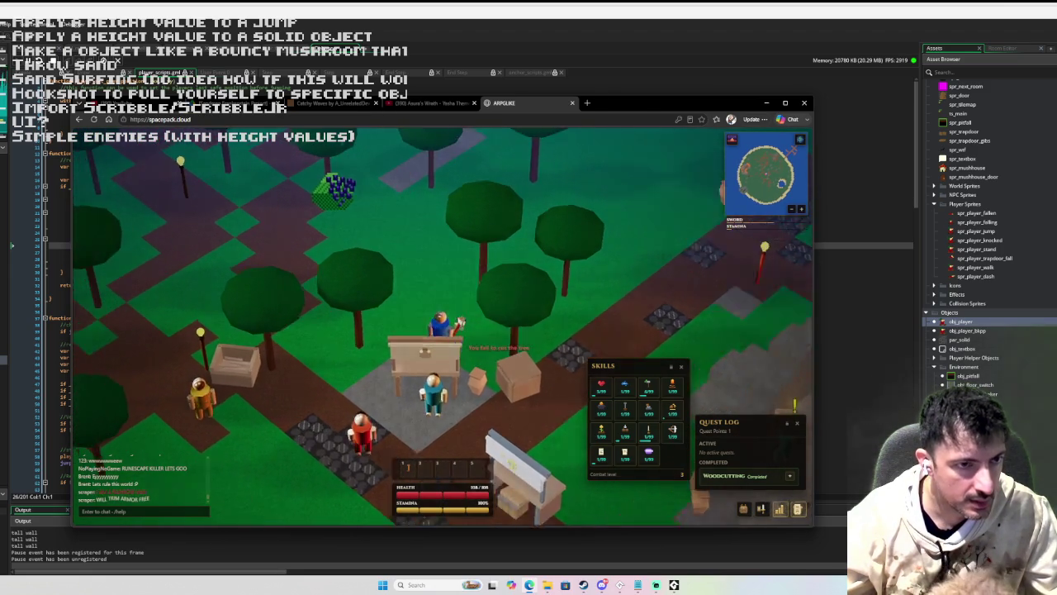
pyautogui.press('s')
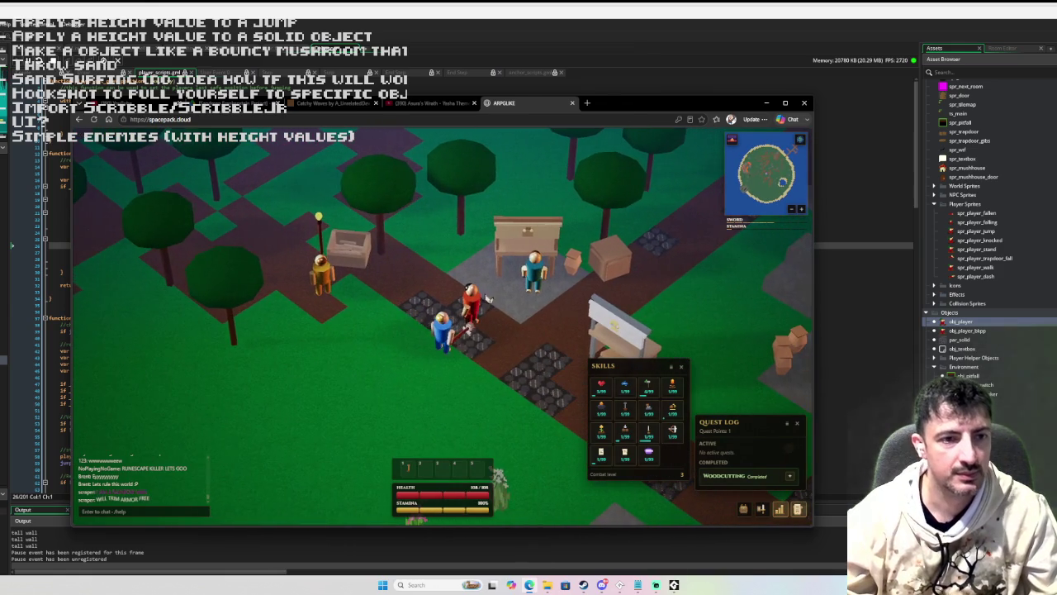
pyautogui.press('s')
pyautogui.press('s')
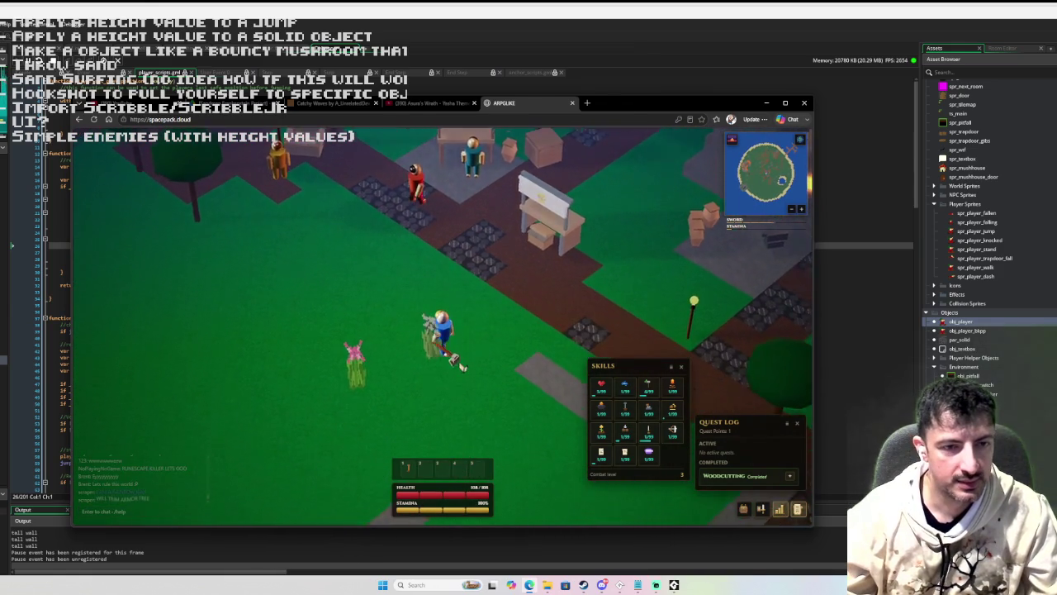
pyautogui.press('s')
pyautogui.press('space')
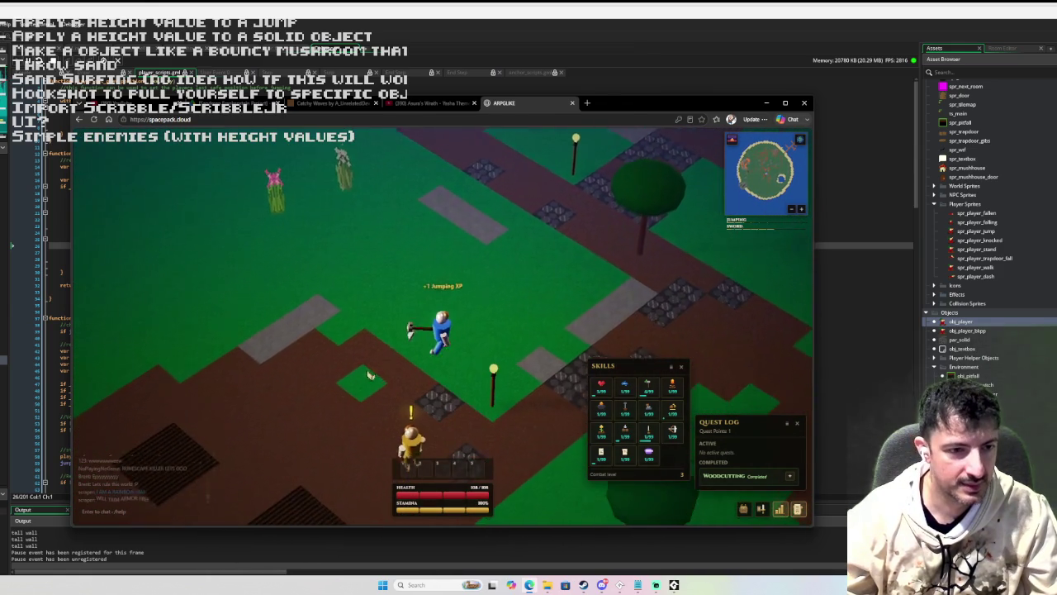
pyautogui.press('s')
pyautogui.press('e')
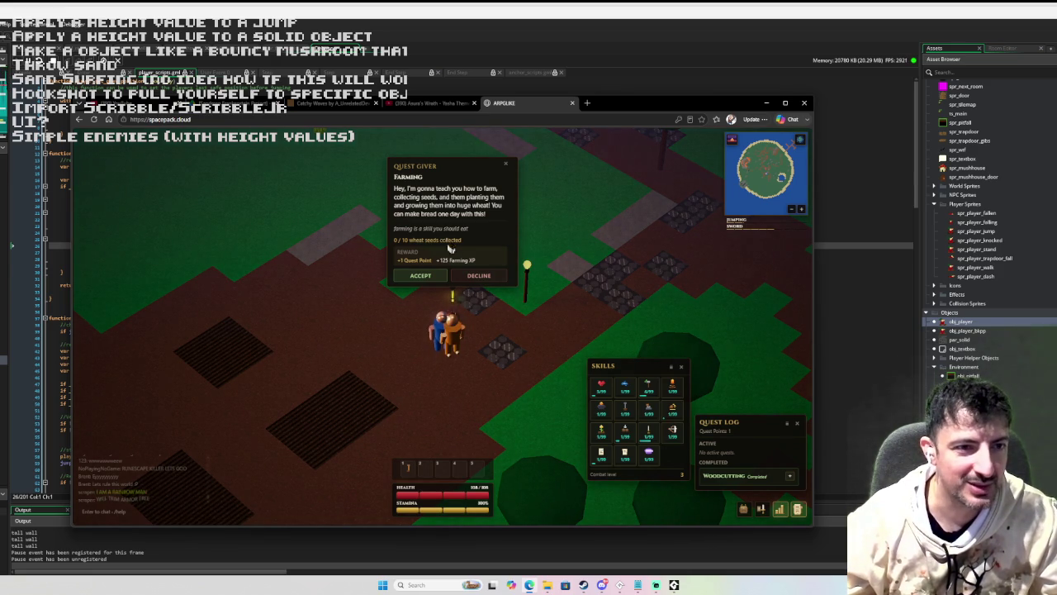
# - Accept the Farming quest for 10 wheat seeds and dismiss the giver's seed reminder
pyautogui.click(418, 275)
pyautogui.press('s')
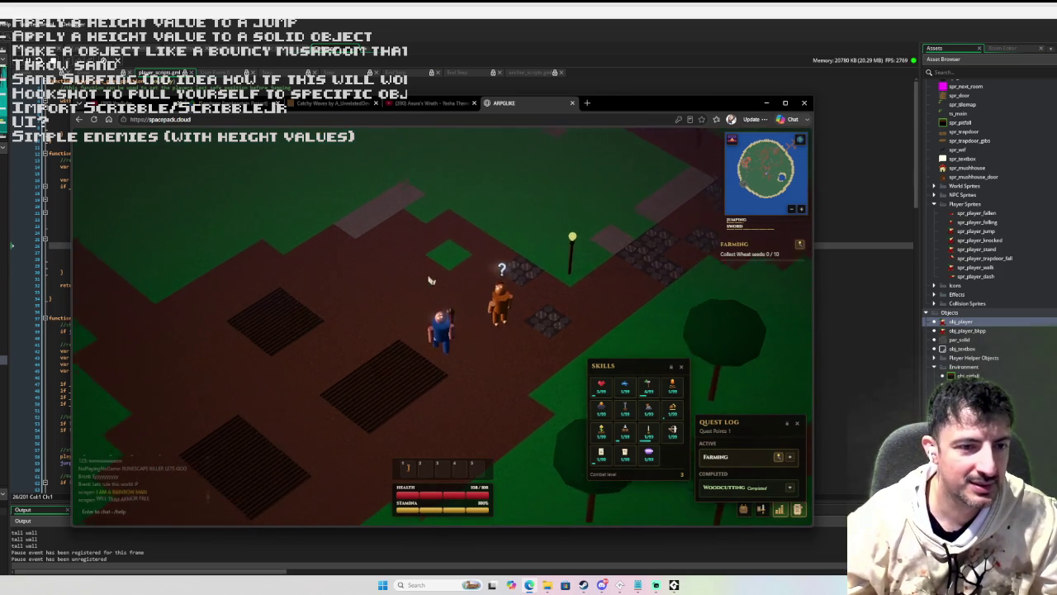
pyautogui.press('w')
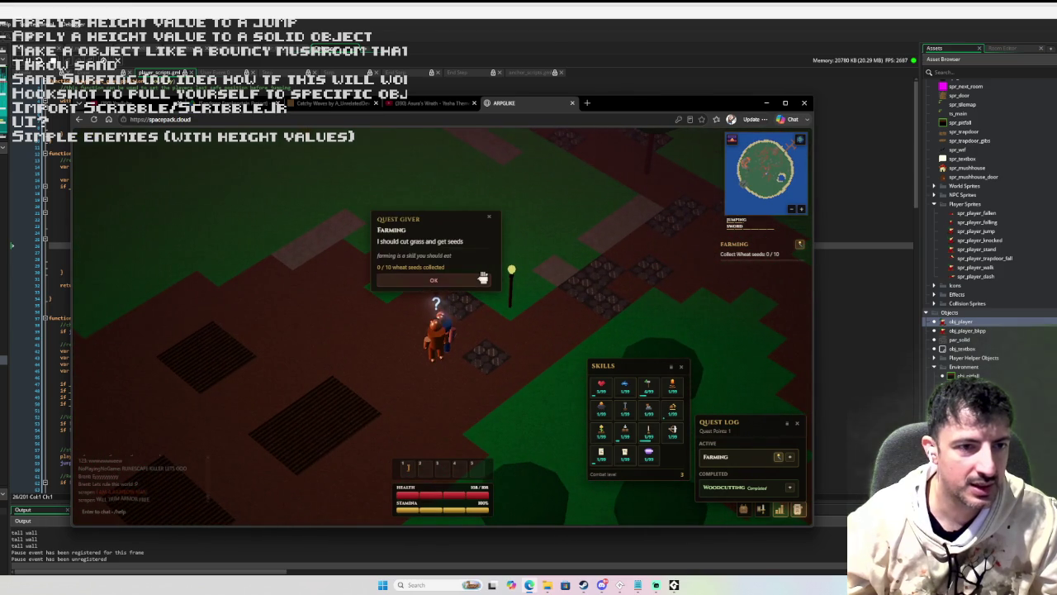
pyautogui.click(483, 279)
pyautogui.press('s')
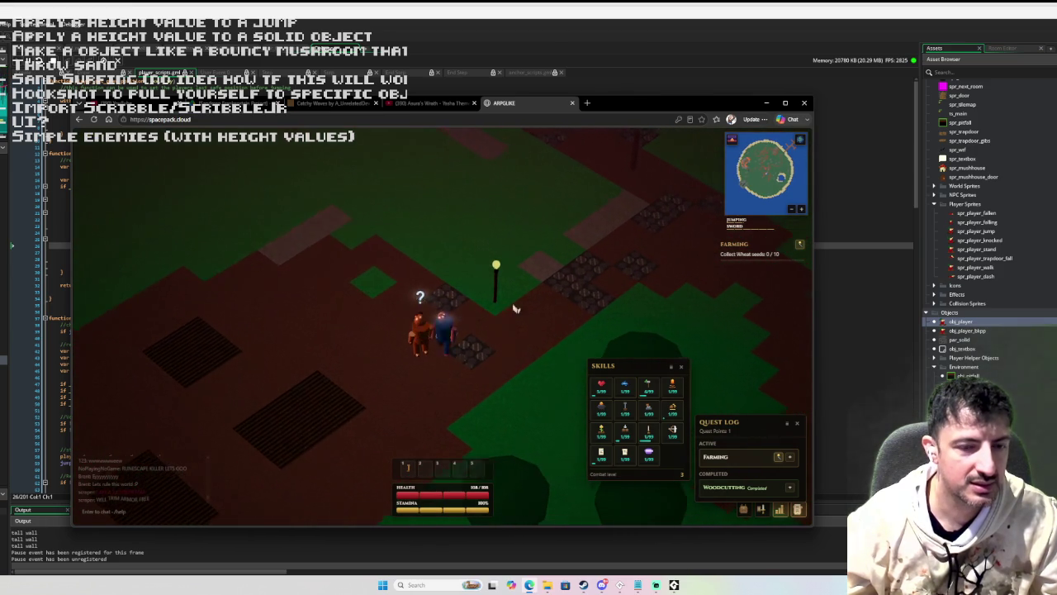
# - Run west, take the hatchet, and chop the nearby tree for a log
pyautogui.press('a')
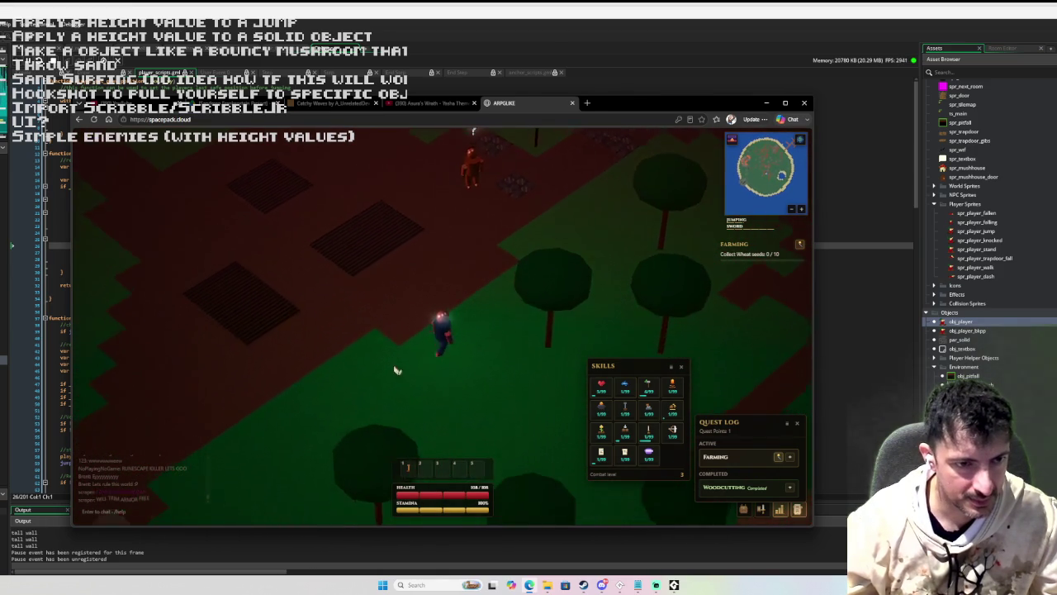
pyautogui.press('space')
pyautogui.press('a')
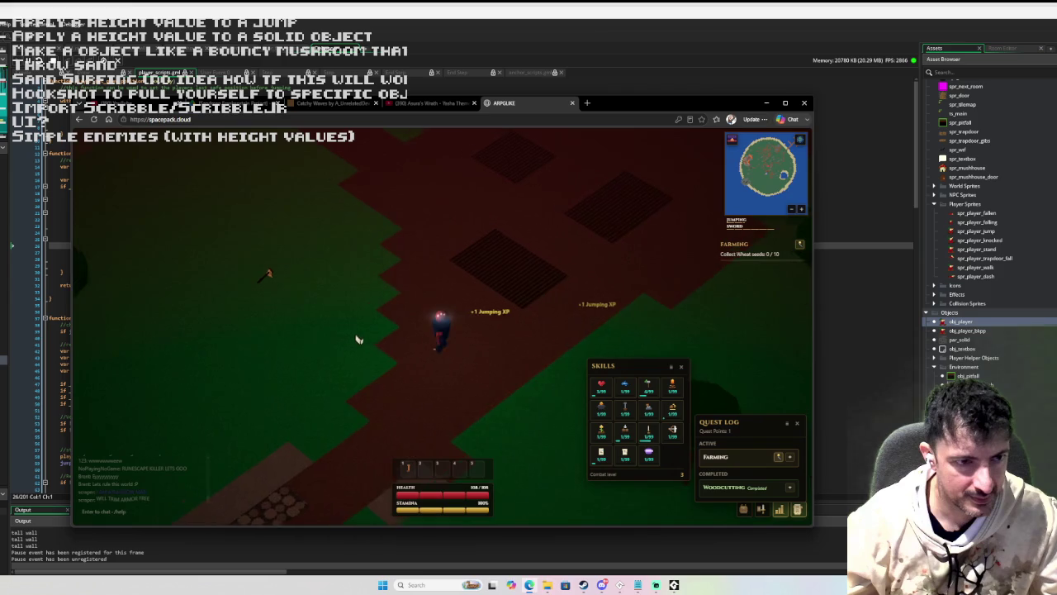
pyautogui.click(415, 348)
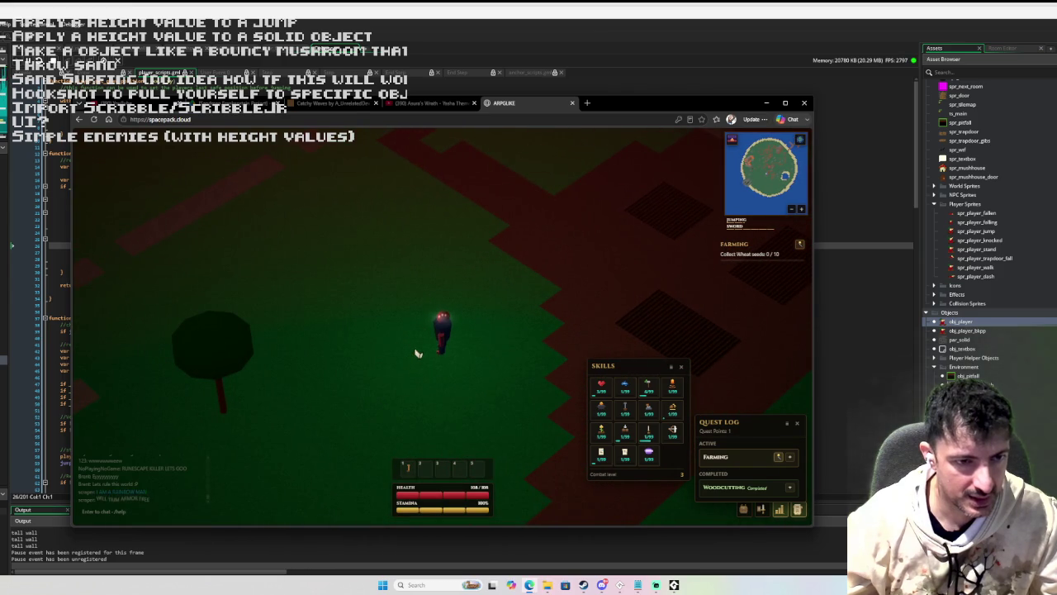
pyautogui.press('a')
pyautogui.press('a')
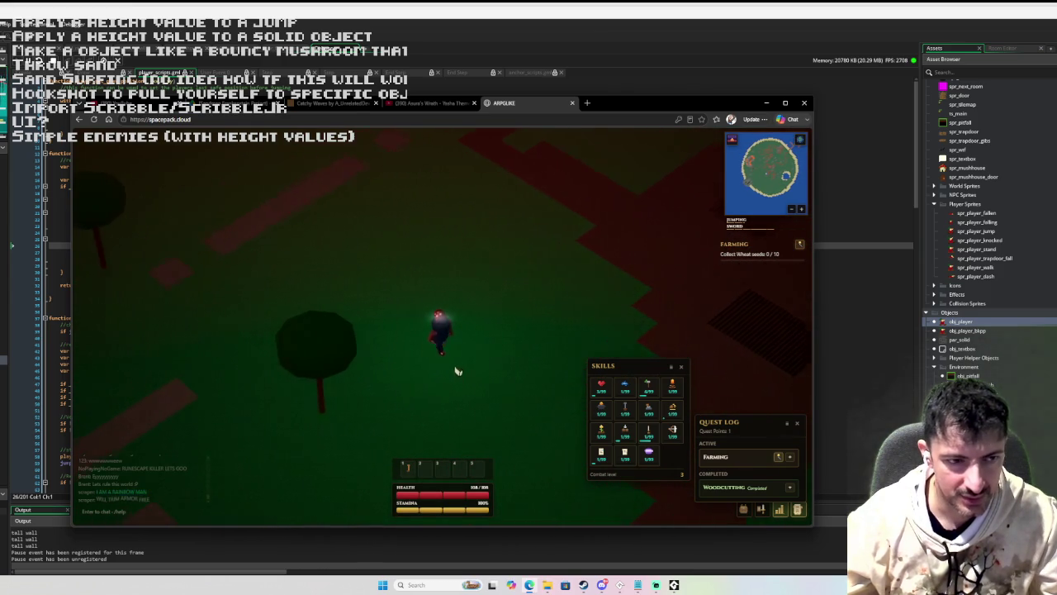
pyautogui.click(434, 347)
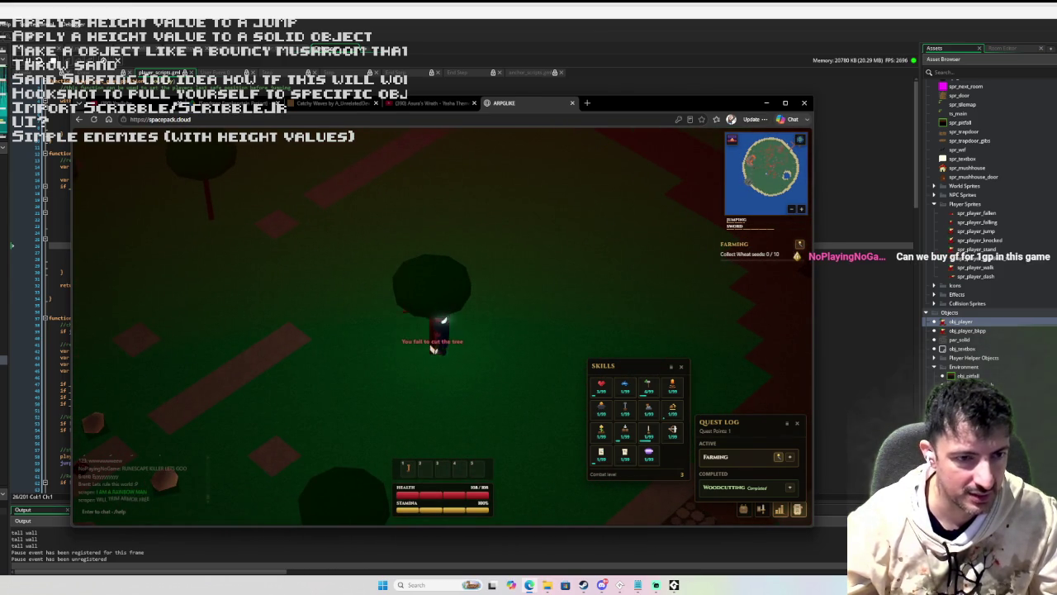
pyautogui.click(433, 347)
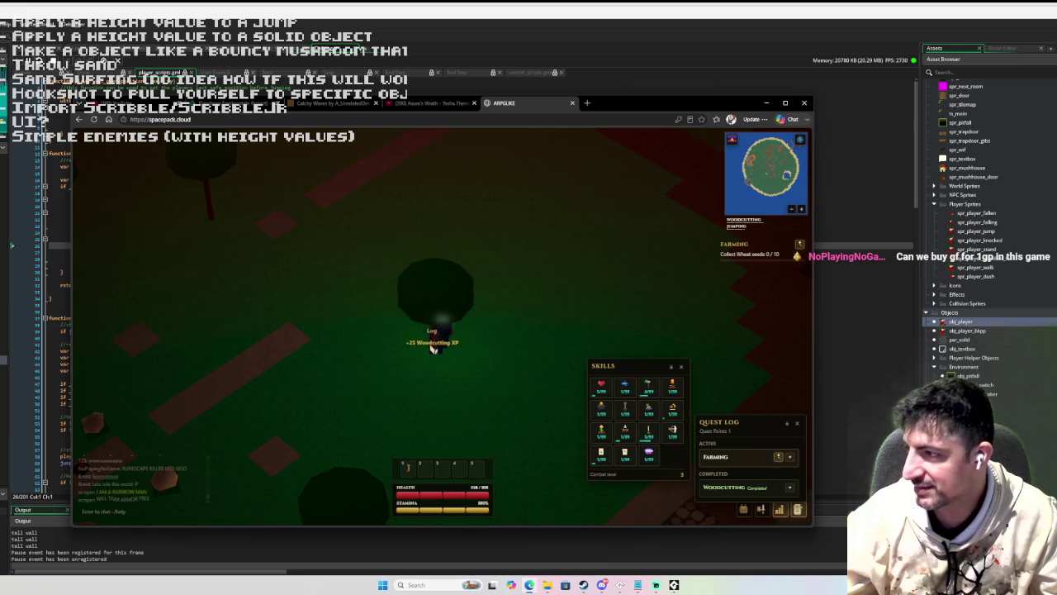
# - Jump north-east back toward the quest giver and pause the game
pyautogui.press('w')
pyautogui.press('space')
pyautogui.press('space')
pyautogui.press('w')
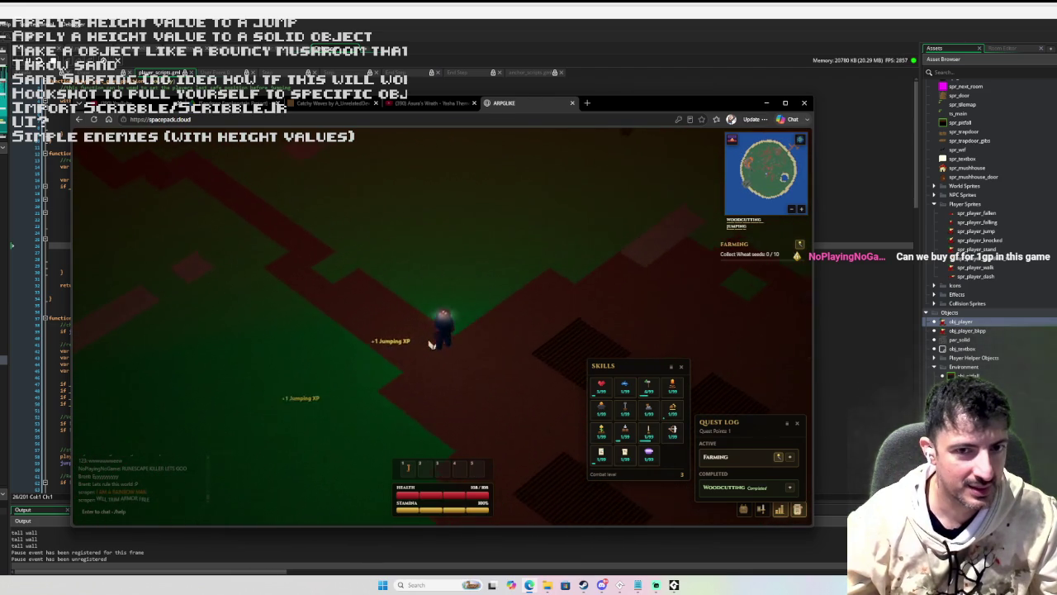
pyautogui.press('d')
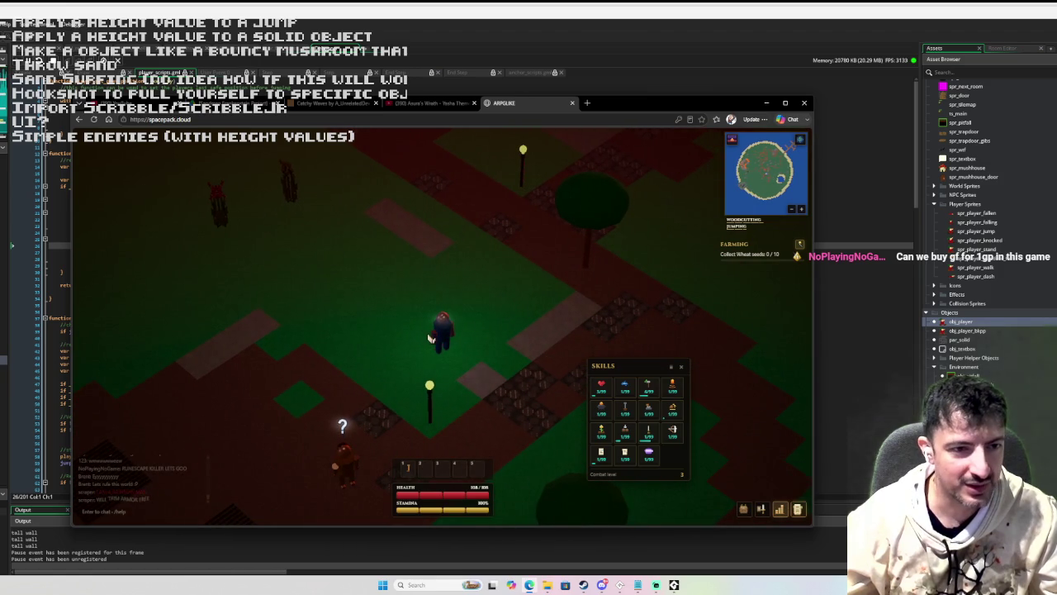
pyautogui.press('Escape')
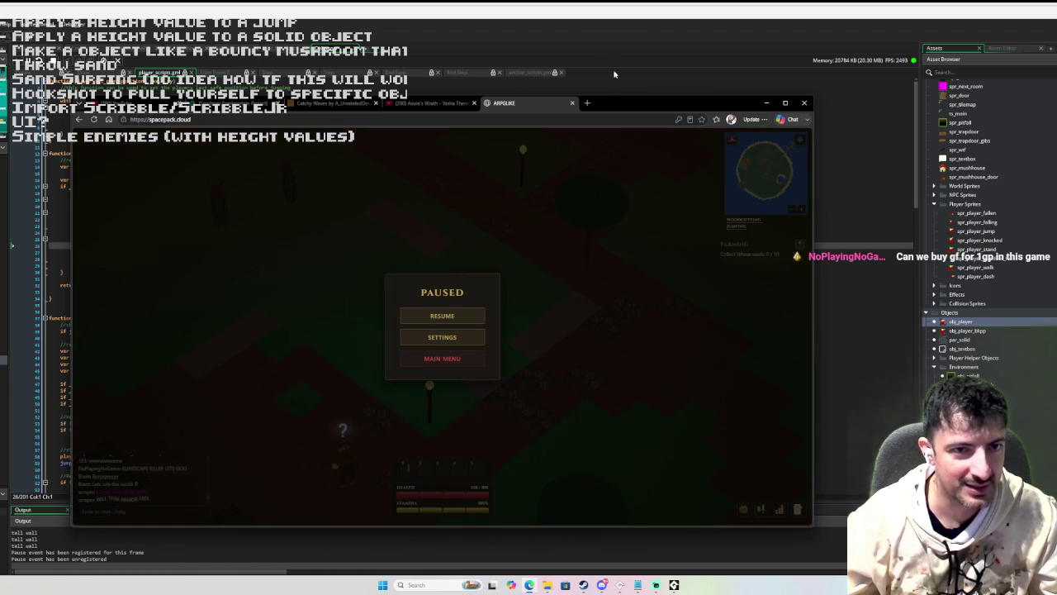
# - Hide the browser, jump the Sandman player left and right, then stop the running game
pyautogui.click(767, 102)
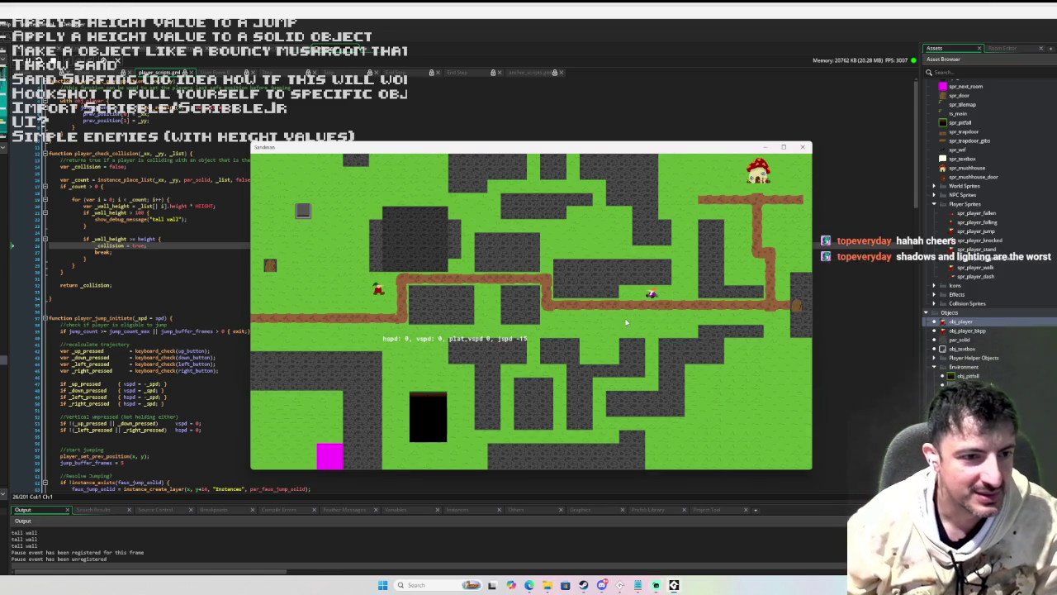
pyautogui.press('Left')
pyautogui.press('space')
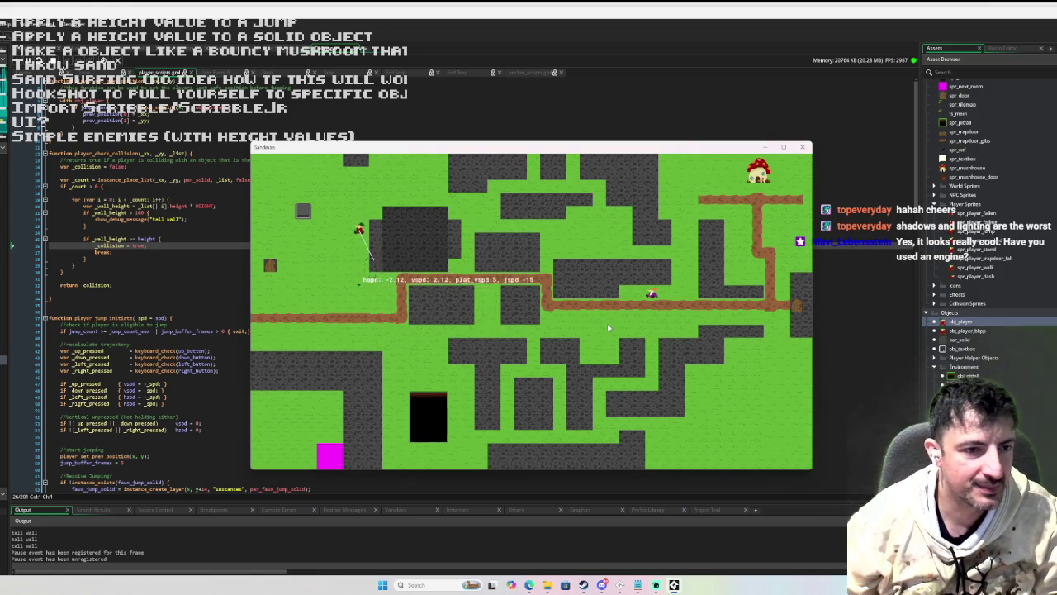
pyautogui.press('Right')
pyautogui.press('Down')
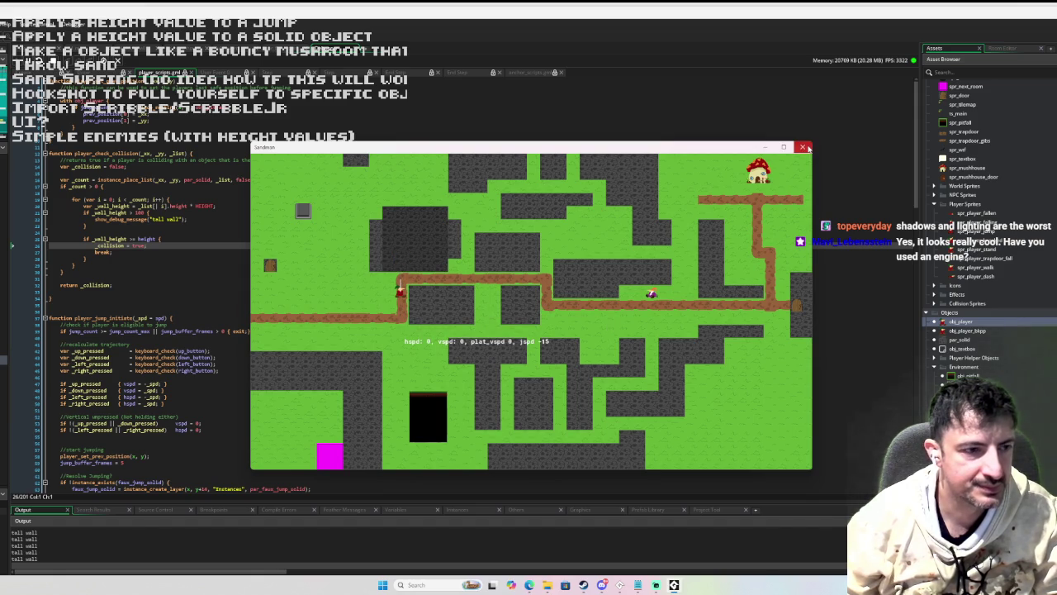
pyautogui.click(804, 147)
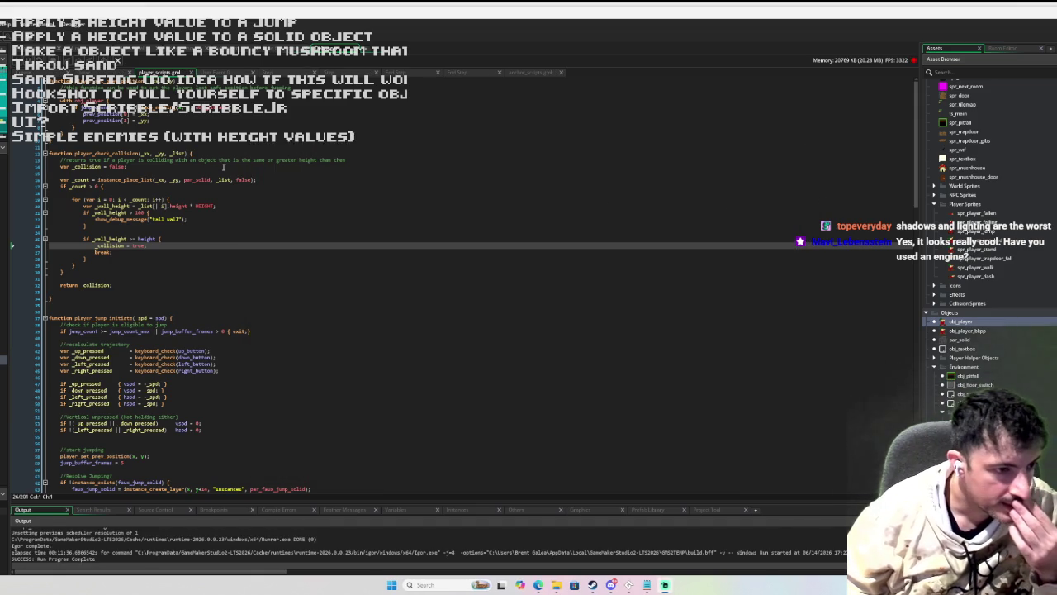
# - Scroll through the player_scripts jump and dash code, then open obj_player from the Asset Browser
pyautogui.scroll(-5, 224, 166)
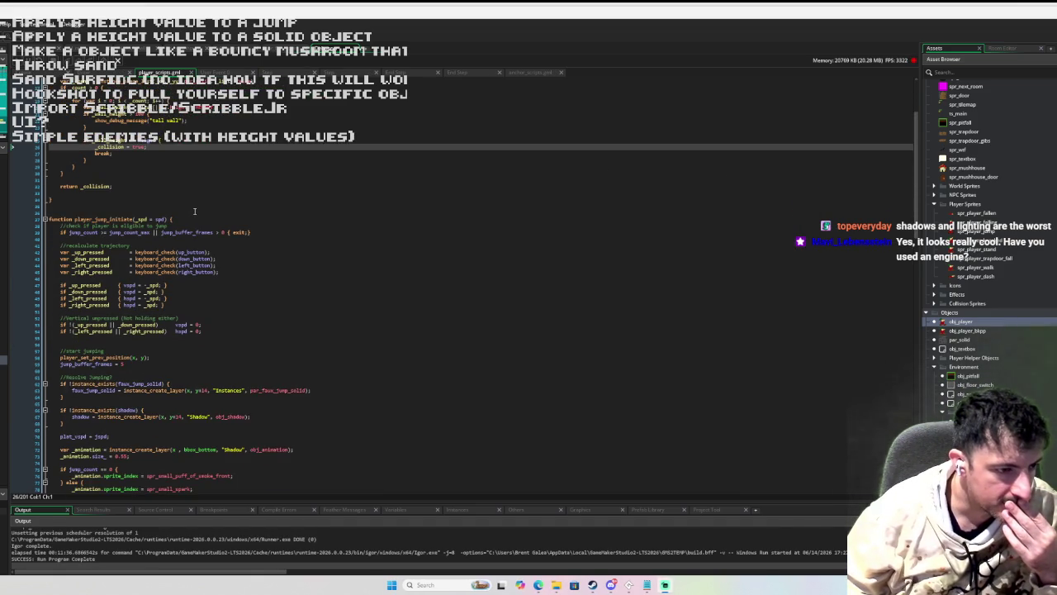
pyautogui.scroll(-3, 194, 211)
pyautogui.scroll(-3, 194, 211)
pyautogui.scroll(-1, 194, 211)
pyautogui.scroll(7, 195, 210)
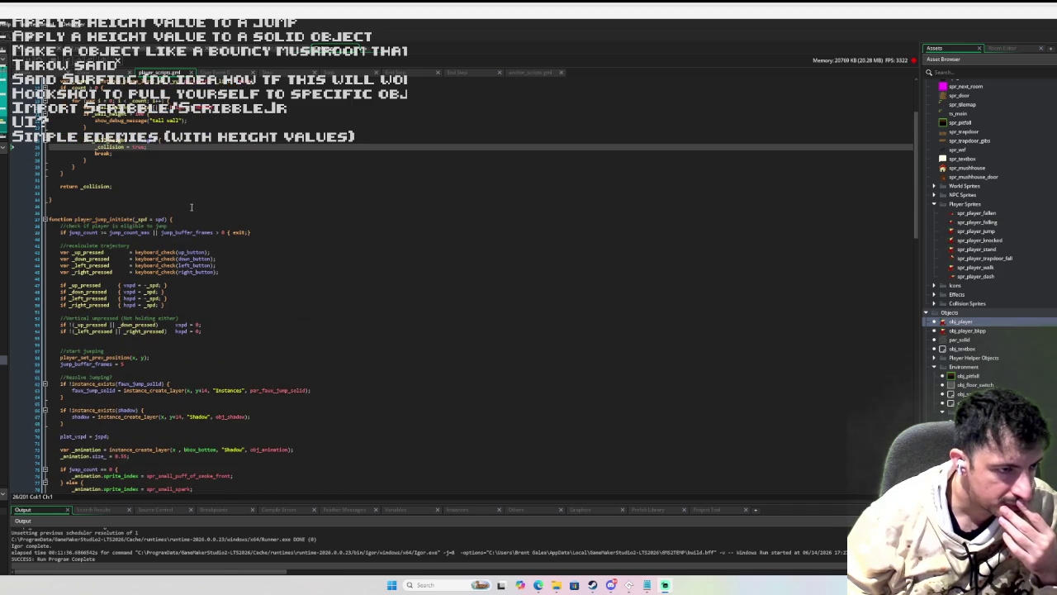
pyautogui.scroll(-1, 191, 207)
pyautogui.scroll(6, 191, 208)
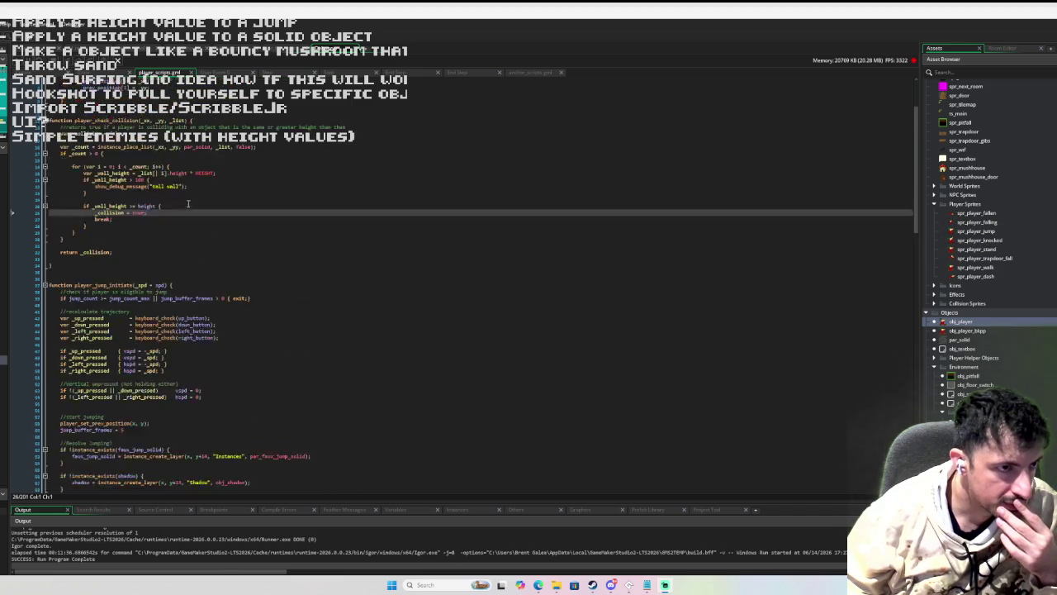
pyautogui.scroll(-15, 191, 218)
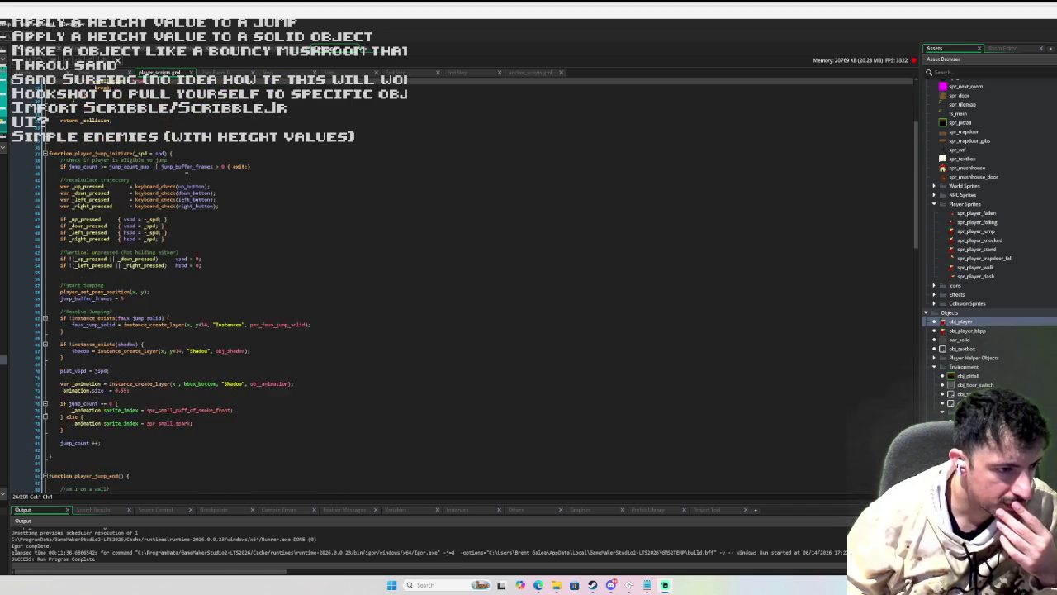
pyautogui.scroll(-20, 186, 175)
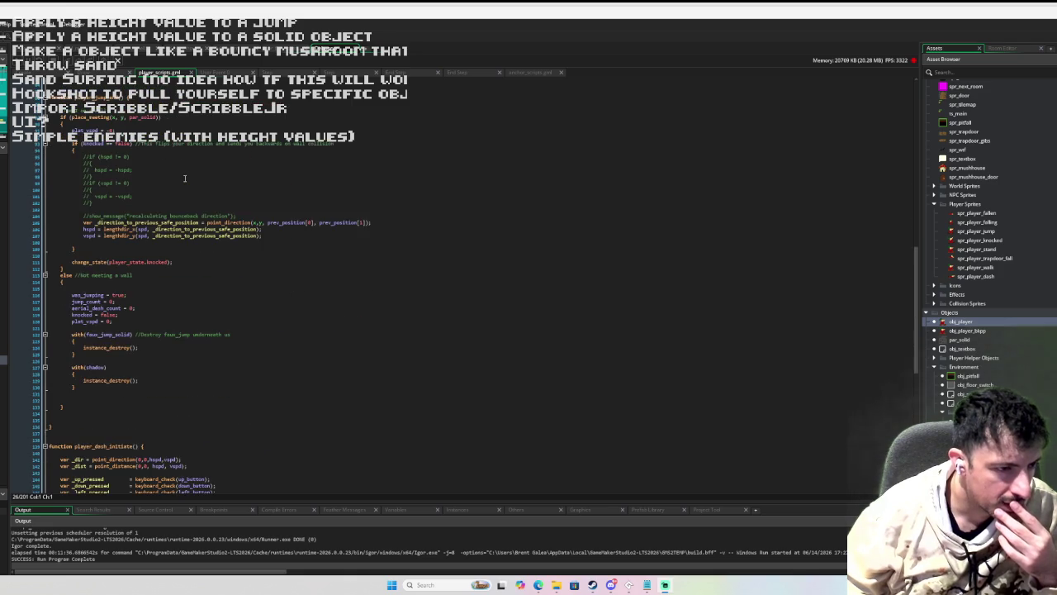
pyautogui.scroll(-4, 184, 177)
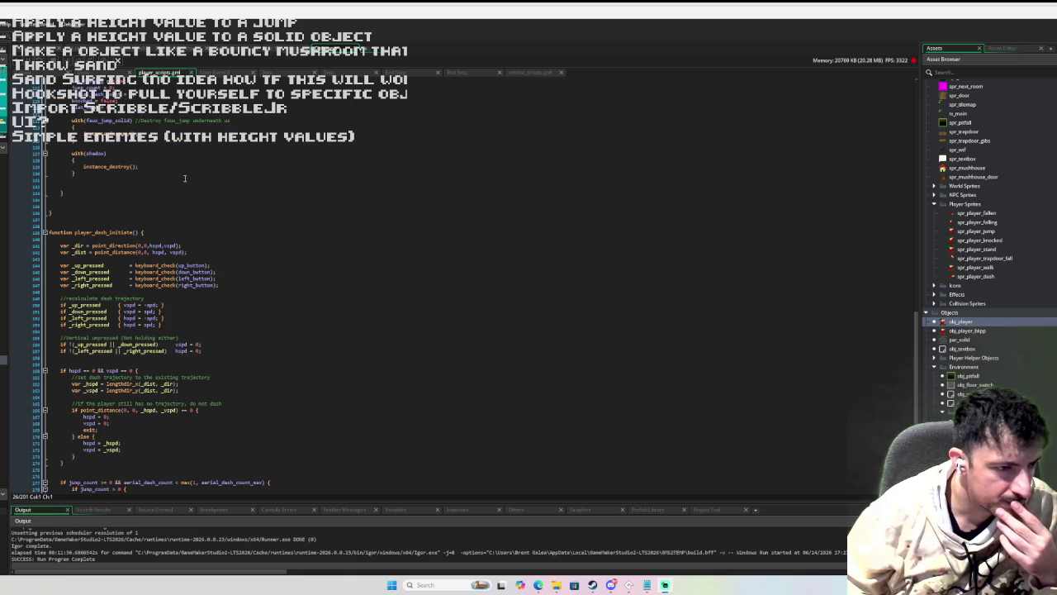
pyautogui.scroll(-5, 184, 178)
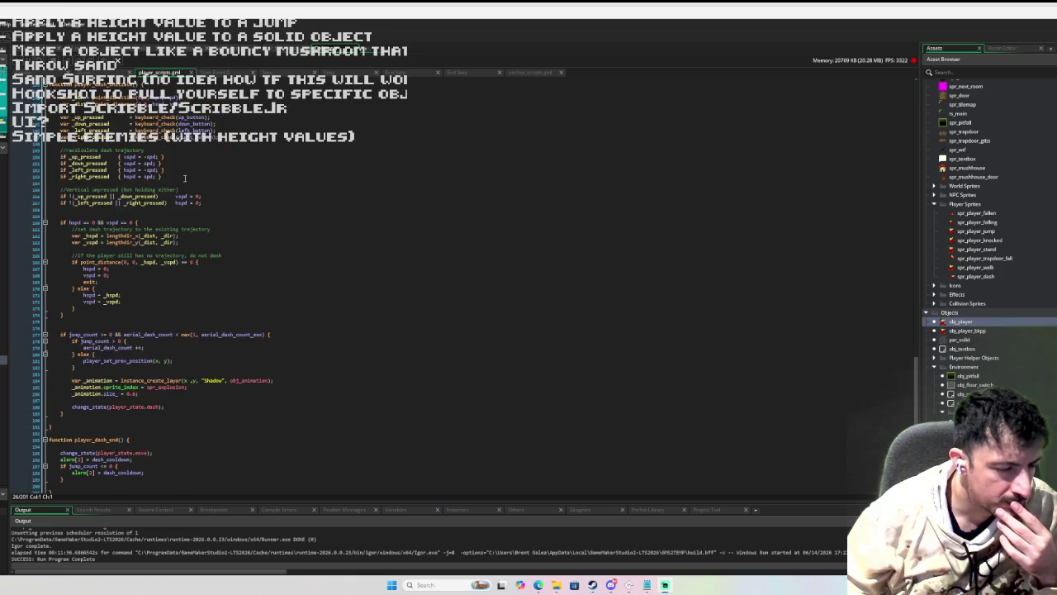
pyautogui.scroll(4, 185, 178)
pyautogui.scroll(2, 184, 178)
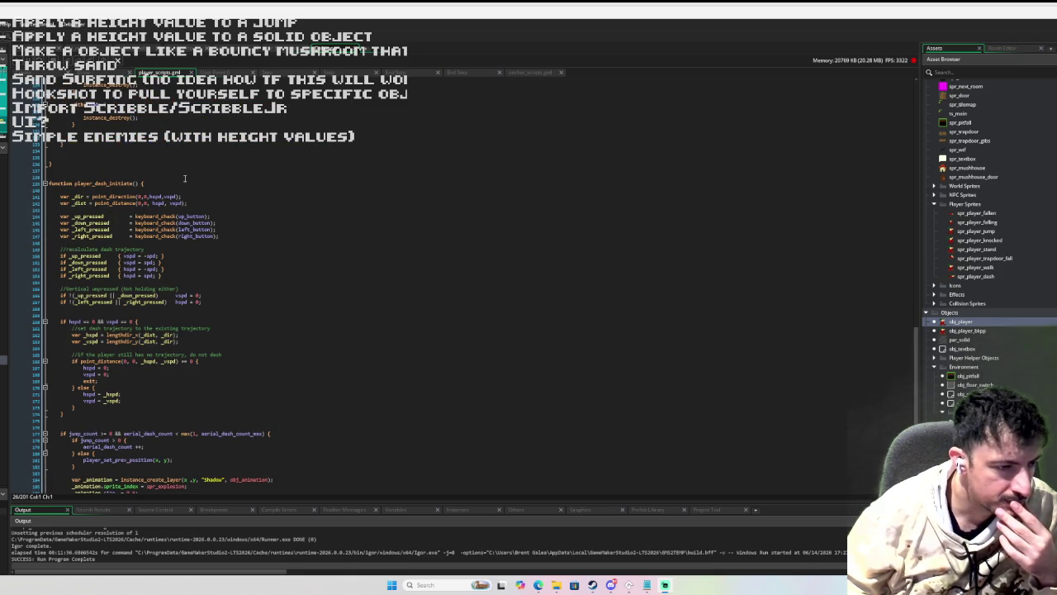
pyautogui.scroll(8, 184, 178)
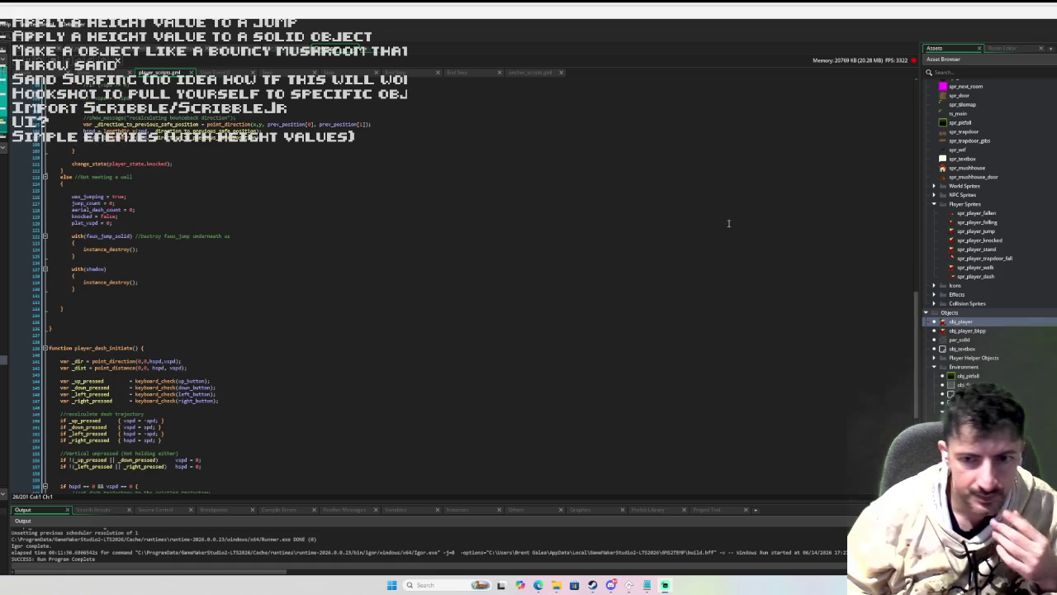
pyautogui.doubleClick(982, 322)
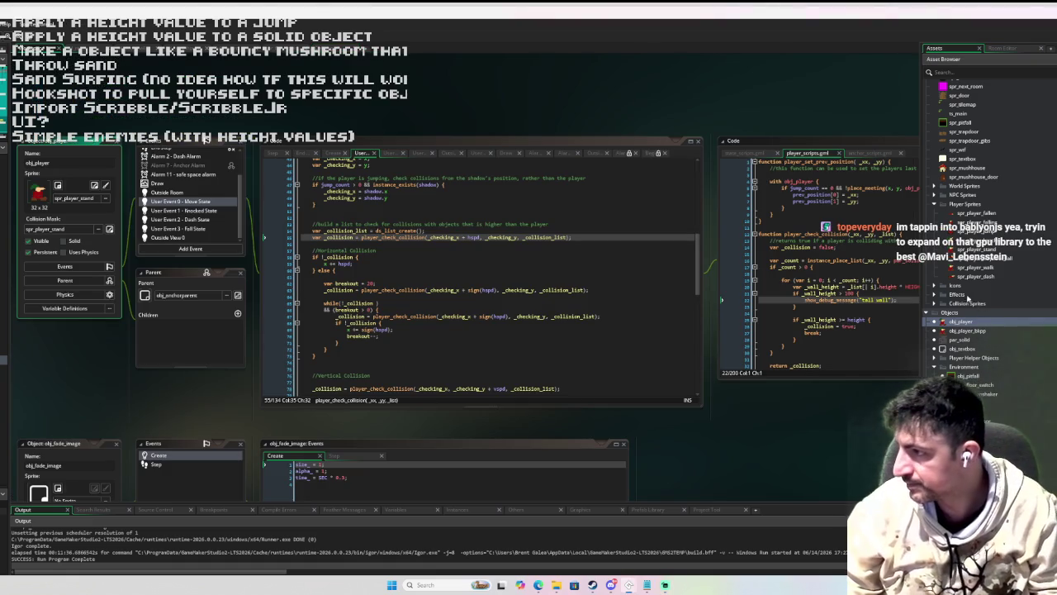
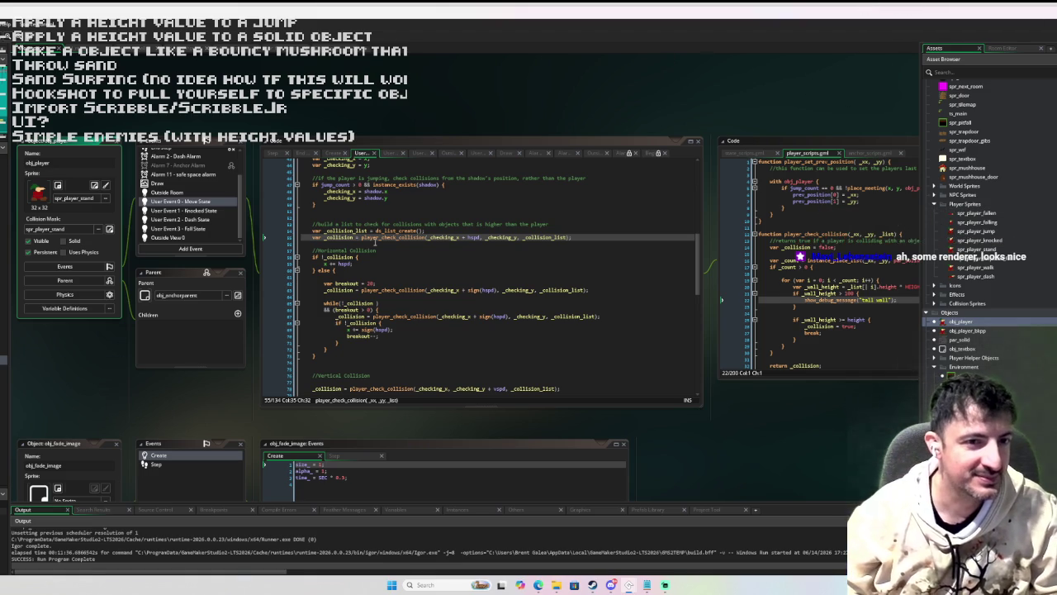
# - Add an else branch setting hspd to 0 after the if-not-collision block in the horizontal loop
pyautogui.click(462, 310)
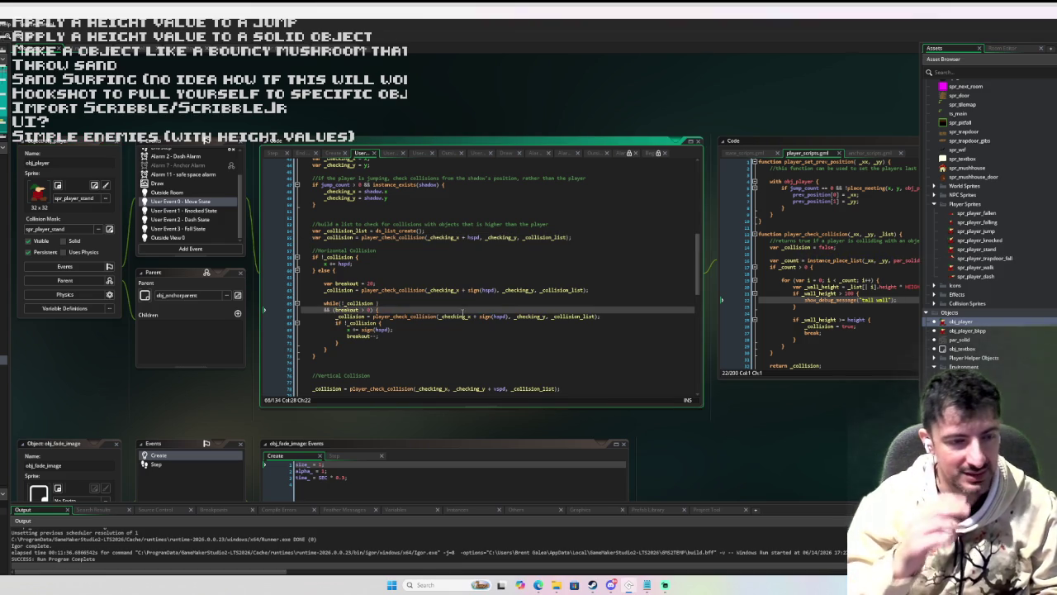
pyautogui.click(407, 336)
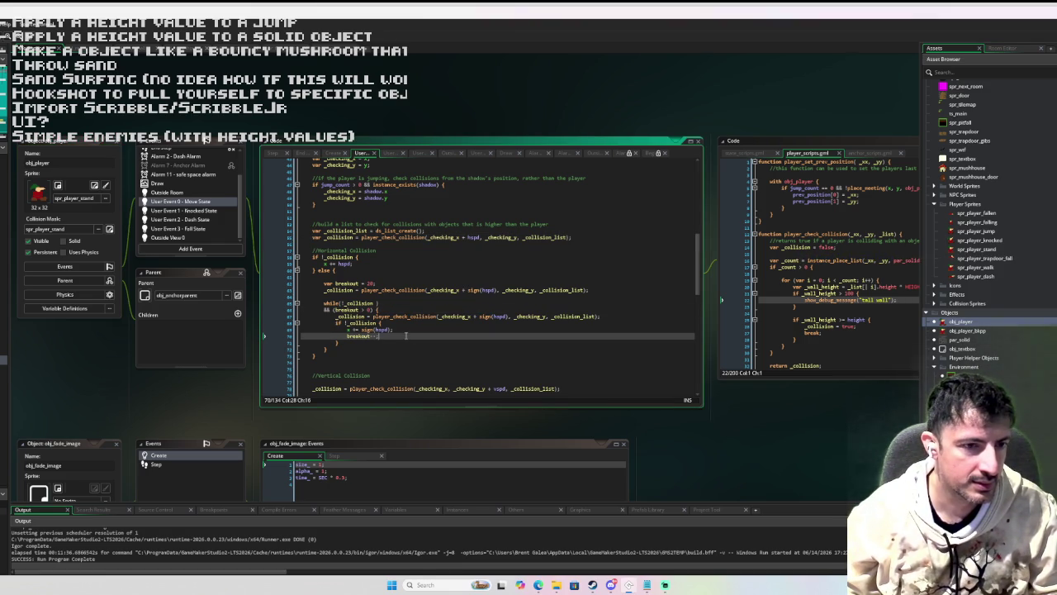
pyautogui.click(350, 344)
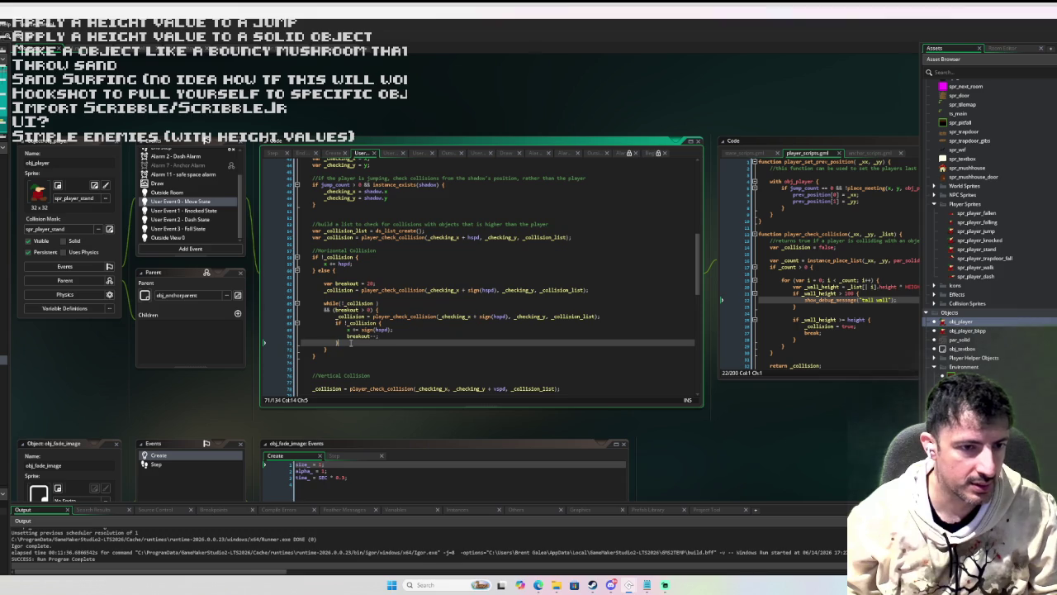
pyautogui.write('else')
pyautogui.press('Return')
pyautogui.press('Return')
pyautogui.press('Up')
pyautogui.write('hspd')
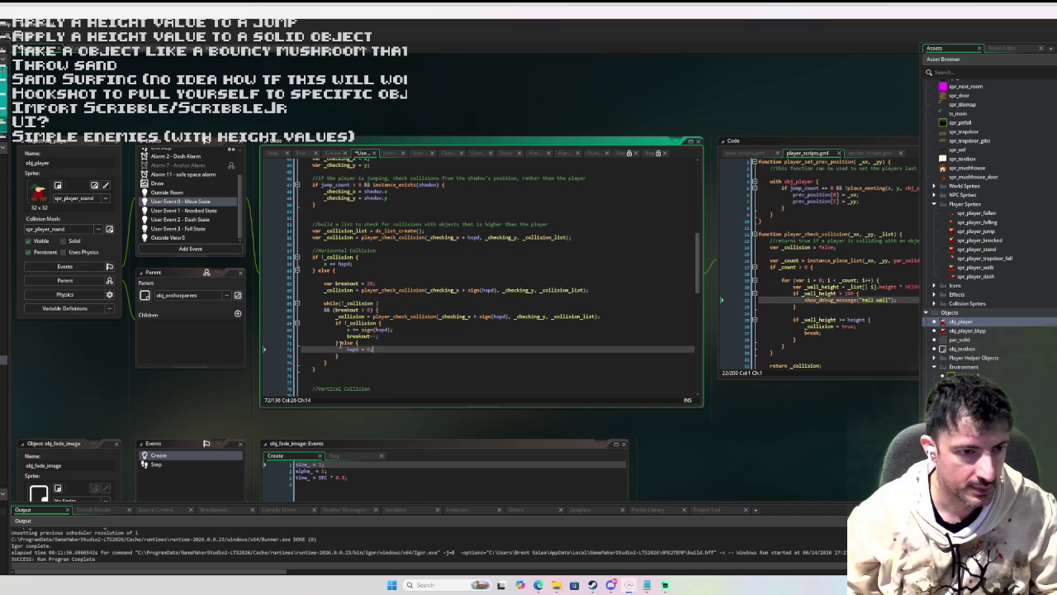
pyautogui.scroll(-8, 396, 269)
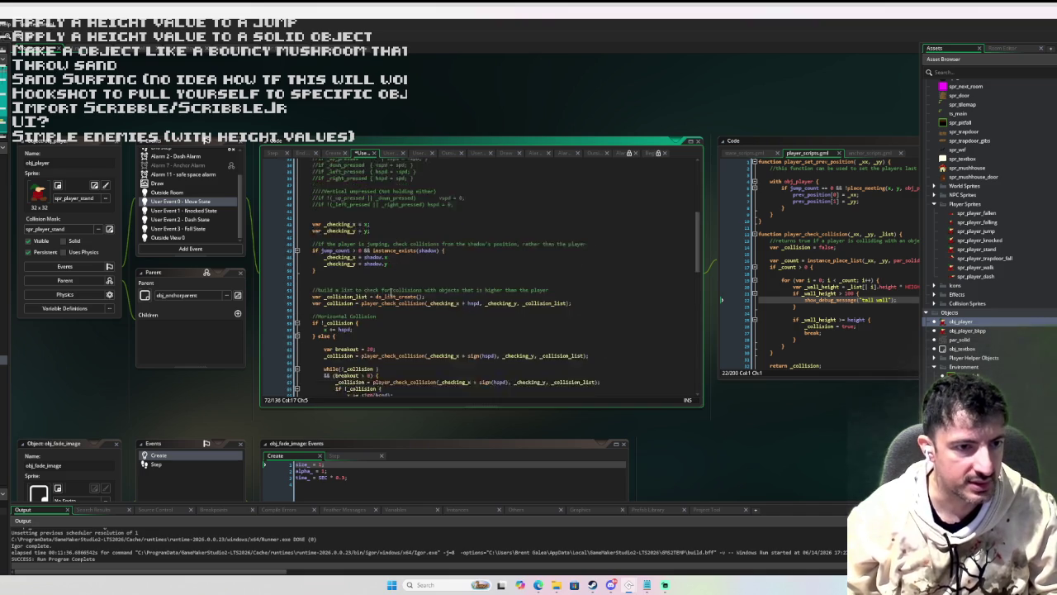
# - Add an else branch with vspd = 0 to the vertical collision loop, then build and run with F5
pyautogui.click(352, 343)
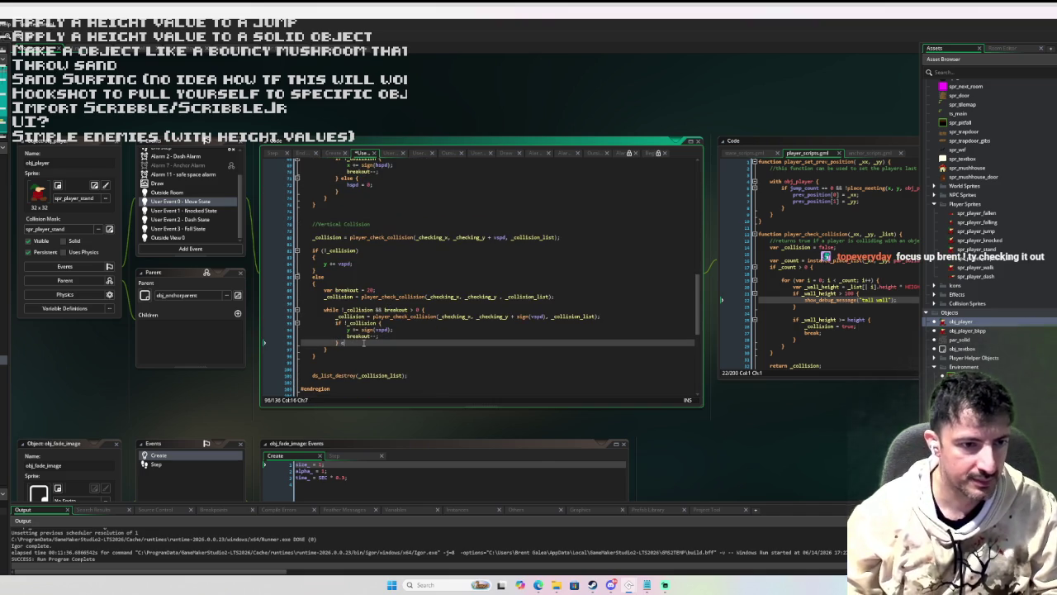
pyautogui.write('else {')
pyautogui.press('Return')
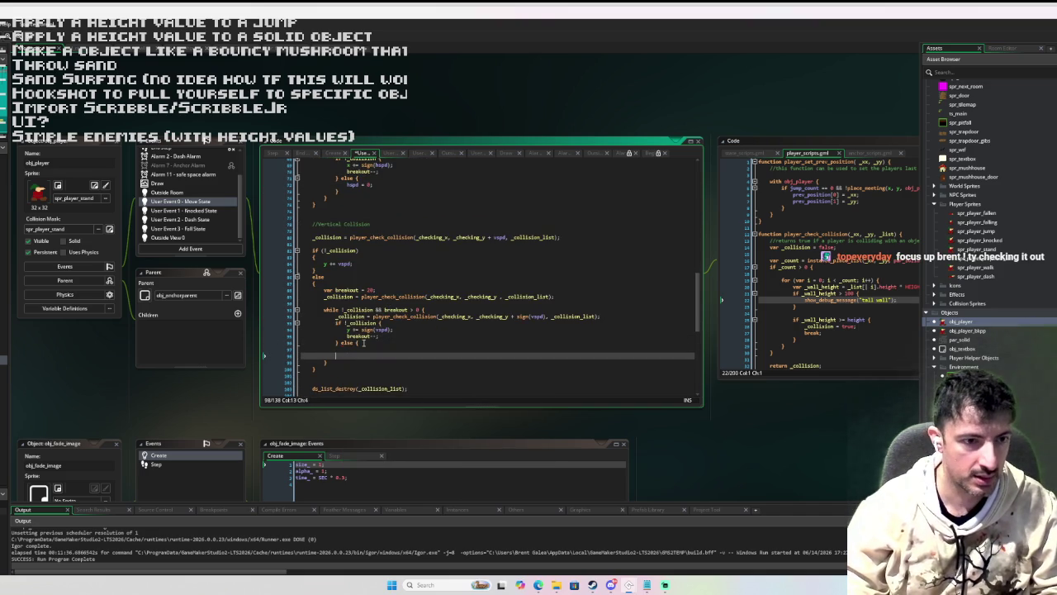
pyautogui.write('hspd = 0;')
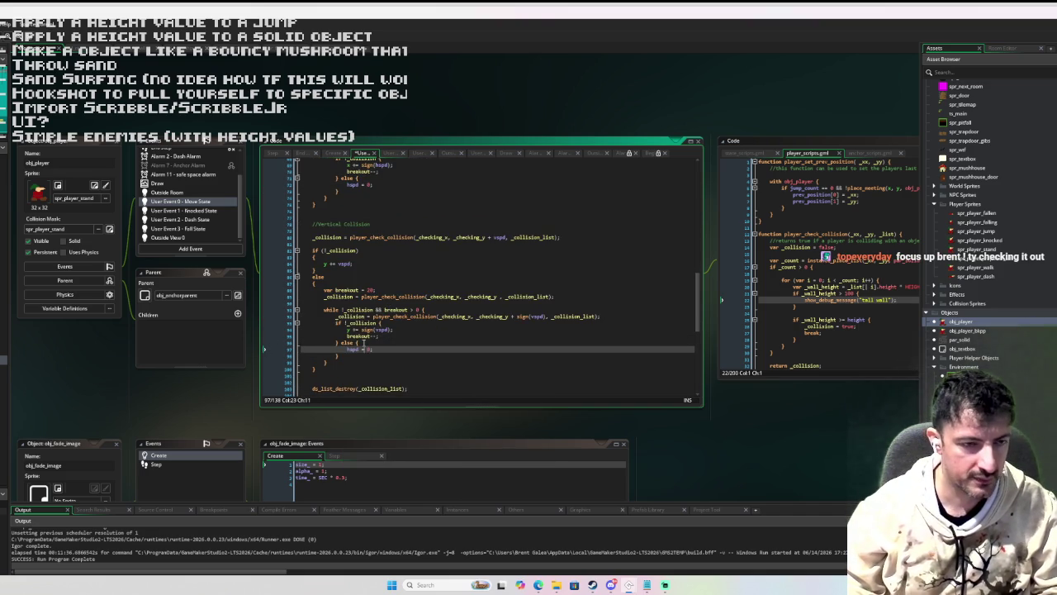
pyautogui.write('vspd')
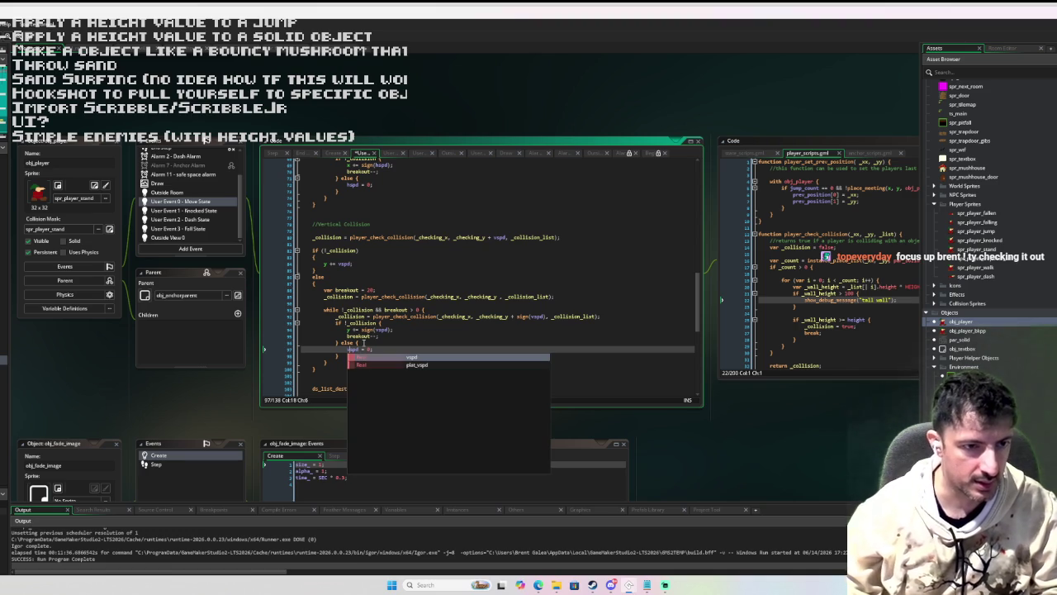
pyautogui.press('Escape')
pyautogui.scroll(-3, 483, 351)
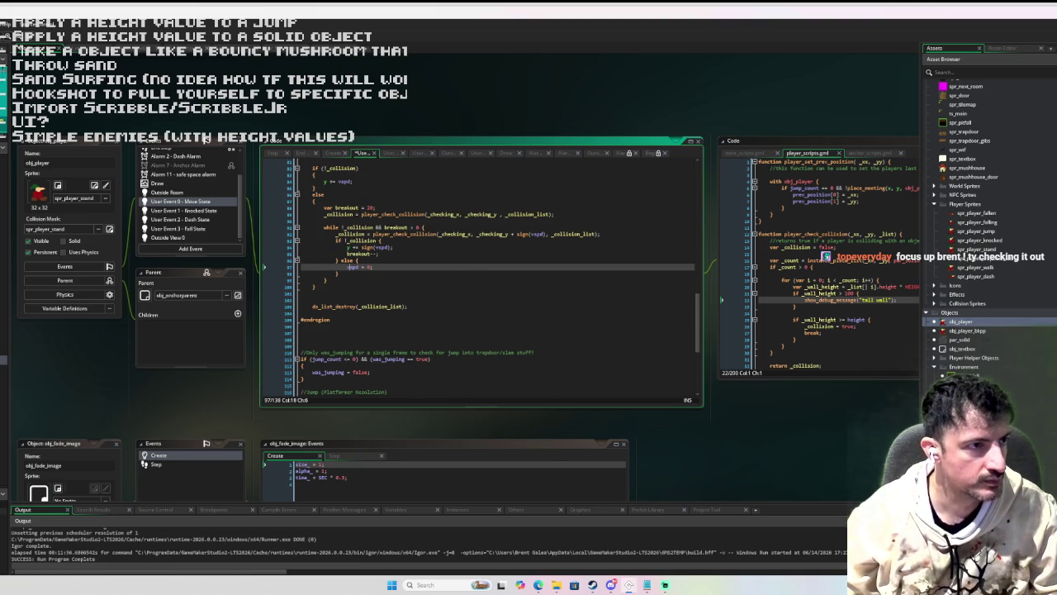
pyautogui.press('F5')
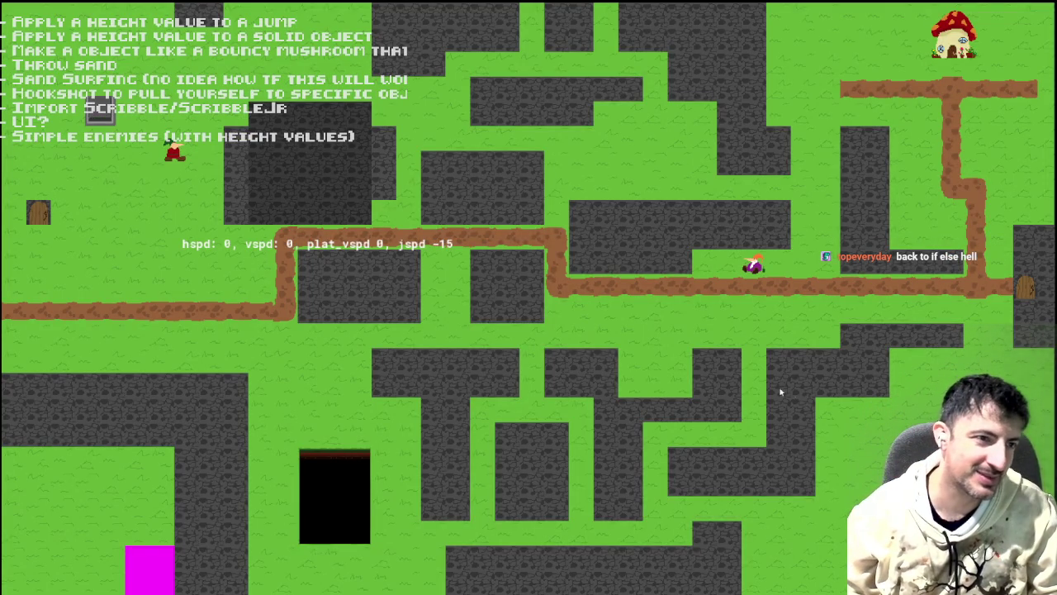
# - Hookshot the wall, swing, then jump repeatedly beside the wall to check for sticking
pyautogui.press('s')
pyautogui.click(308, 246)
pyautogui.press('a')
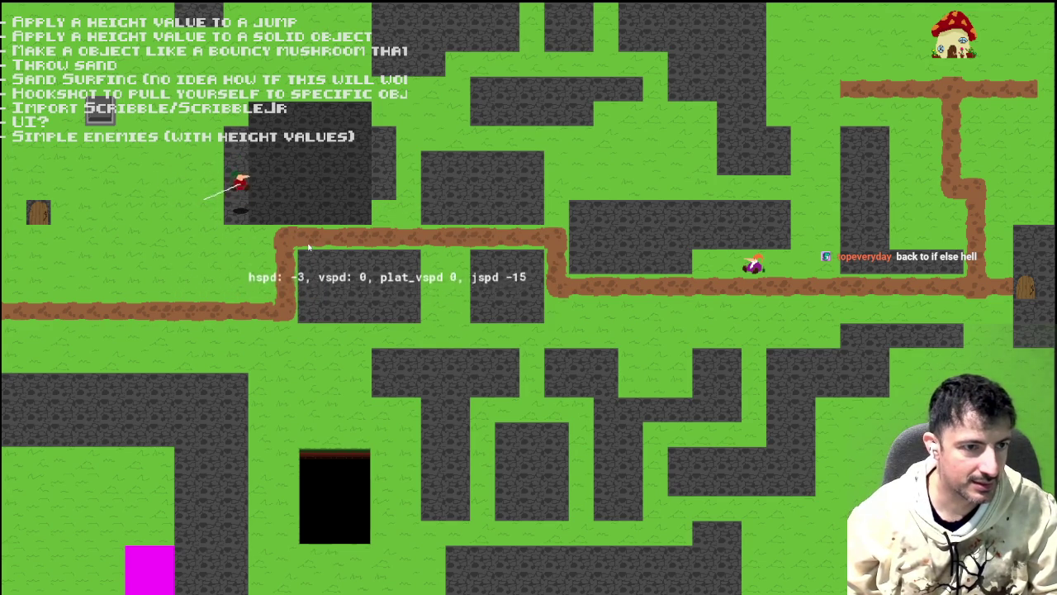
pyautogui.press('space')
pyautogui.press('space')
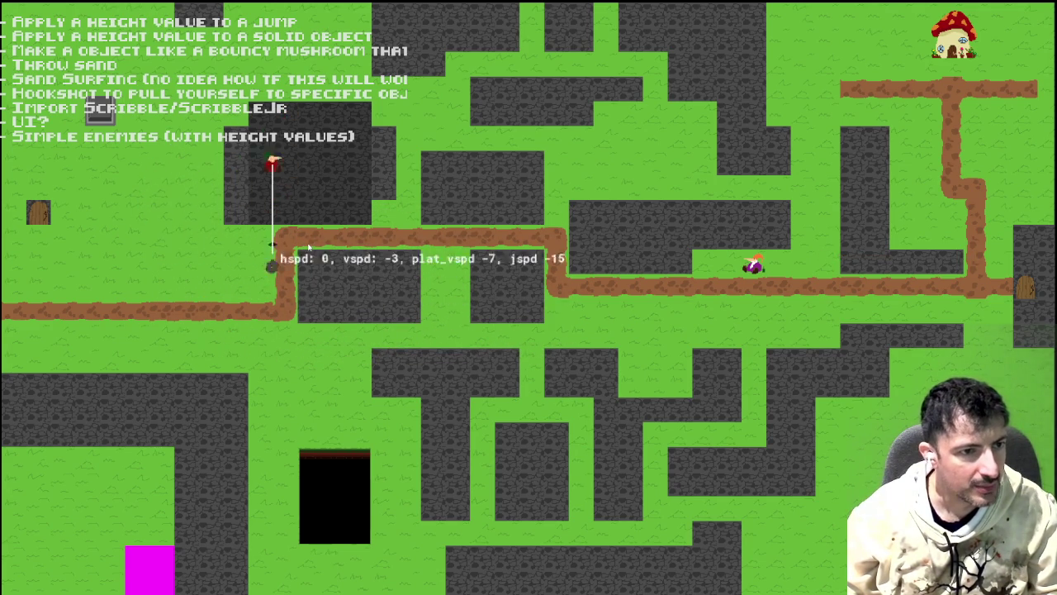
pyautogui.press('d')
pyautogui.press('space')
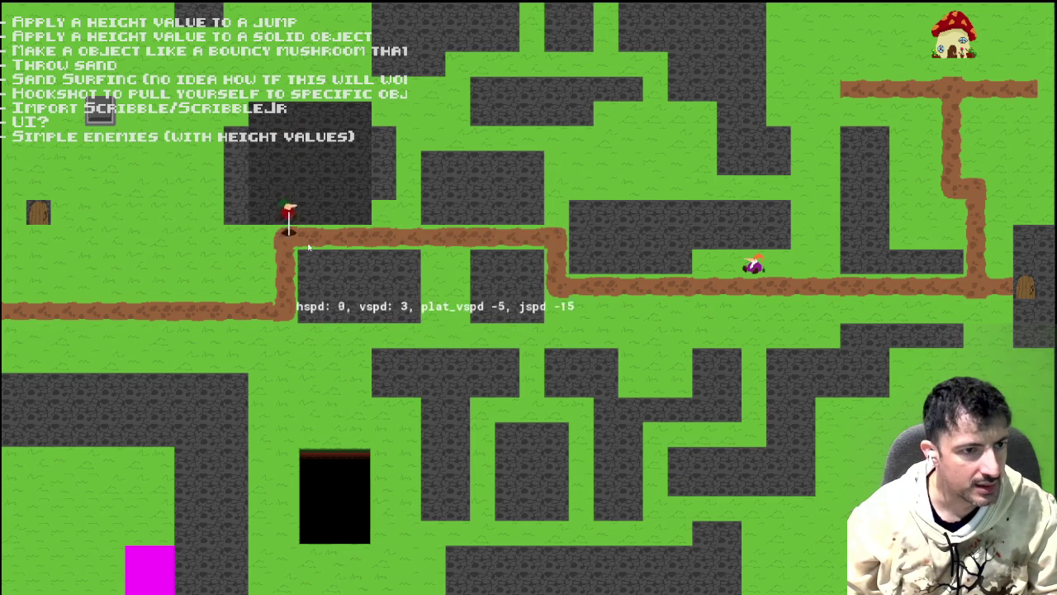
pyautogui.press('space')
pyautogui.press('space')
pyautogui.press('space')
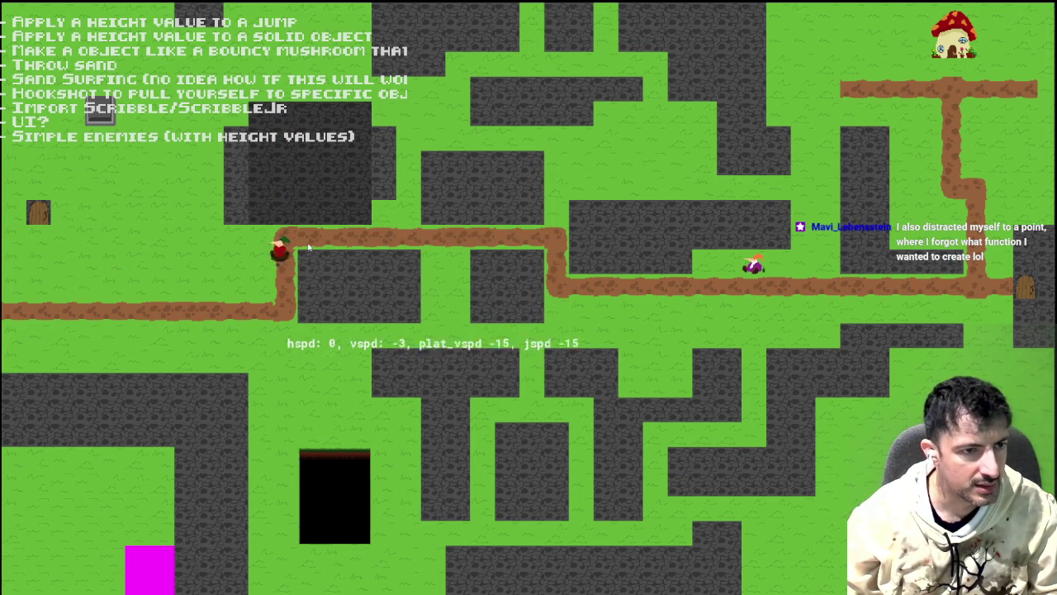
pyautogui.press('space')
# - Latch onto the wall above, swing and climb up and down the hook line, then close the game
pyautogui.press('Left')
pyautogui.press('Up')
pyautogui.press('Right')
pyautogui.press('Up')
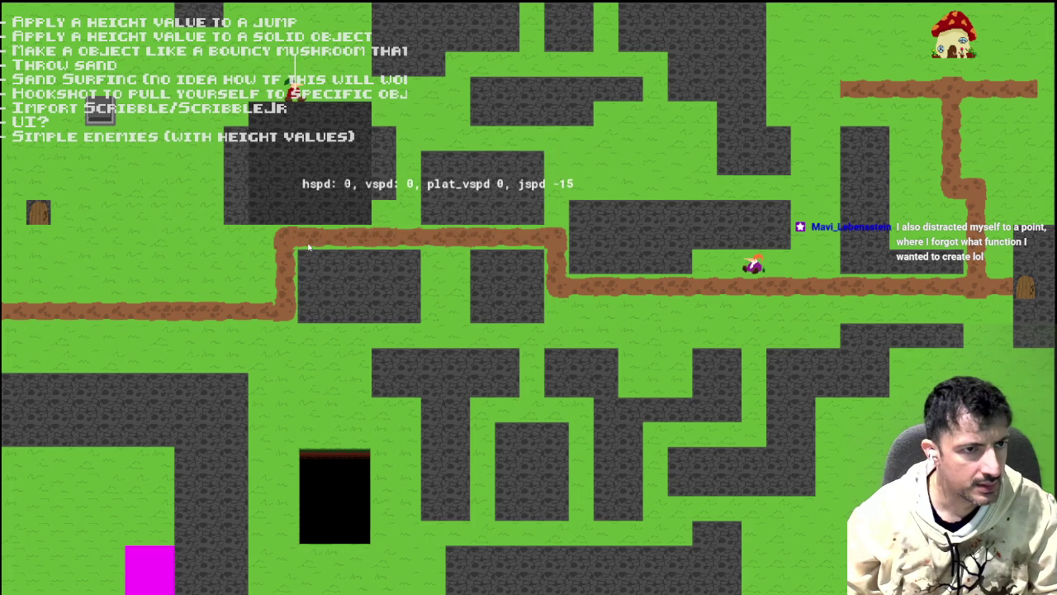
pyautogui.press('Left')
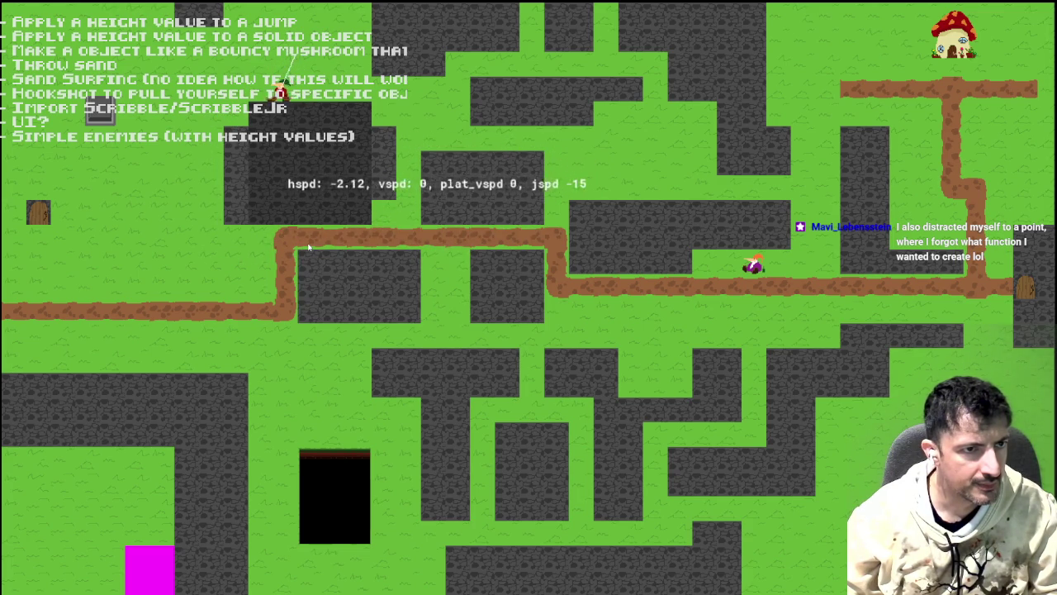
pyautogui.press('Up')
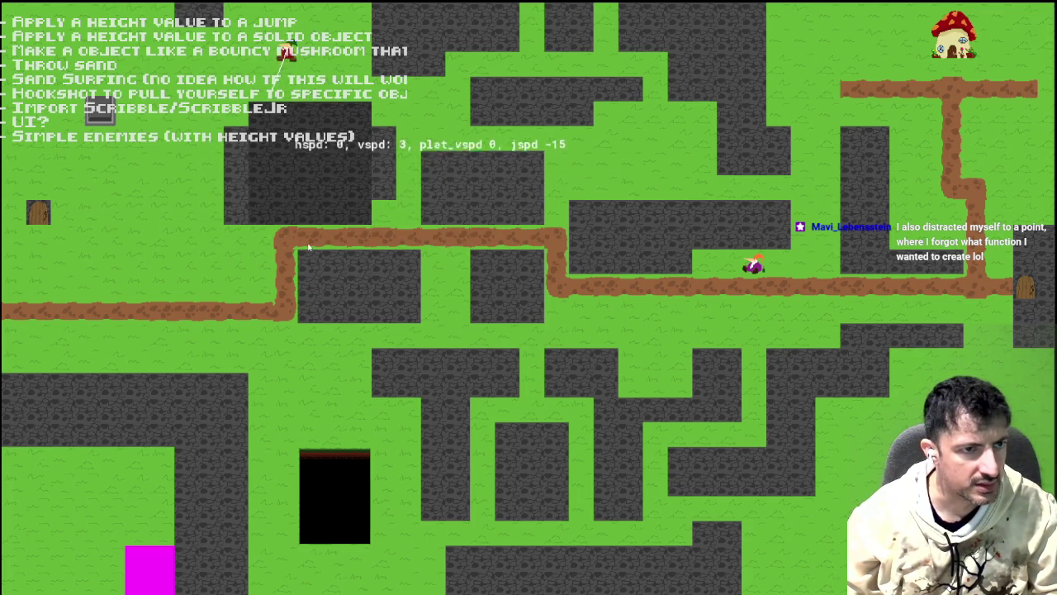
pyautogui.press('Down')
pyautogui.press('Up')
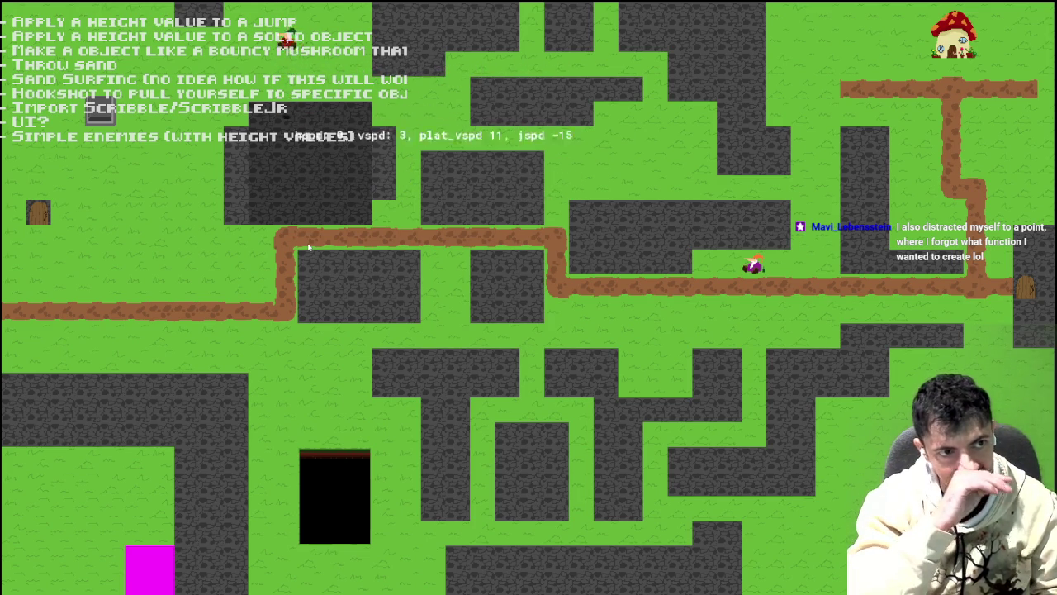
pyautogui.press('Down')
pyautogui.press('Up')
pyautogui.press('Down')
pyautogui.press('Up')
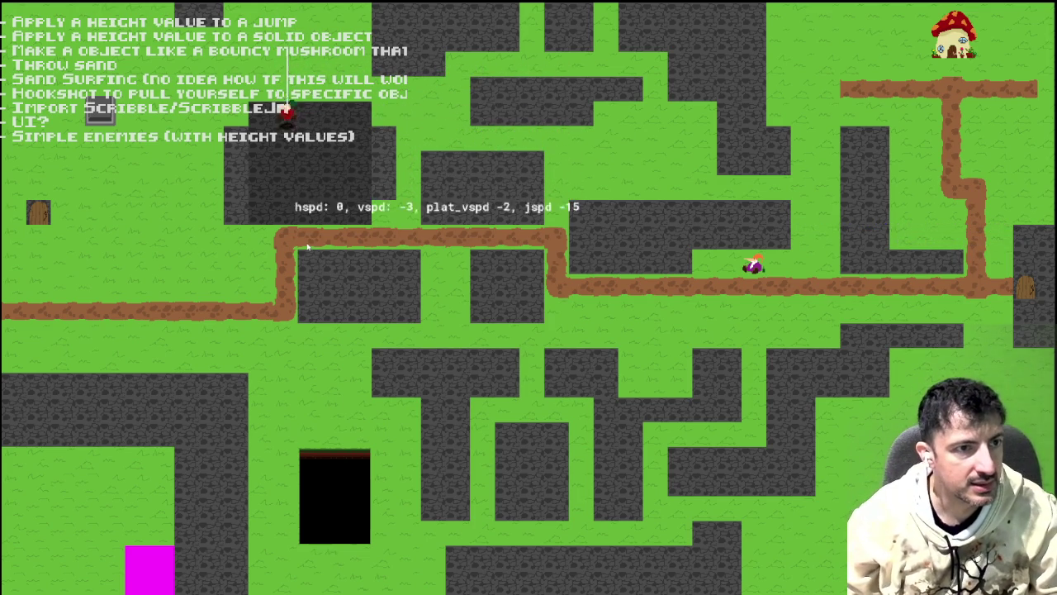
pyautogui.press('Escape')
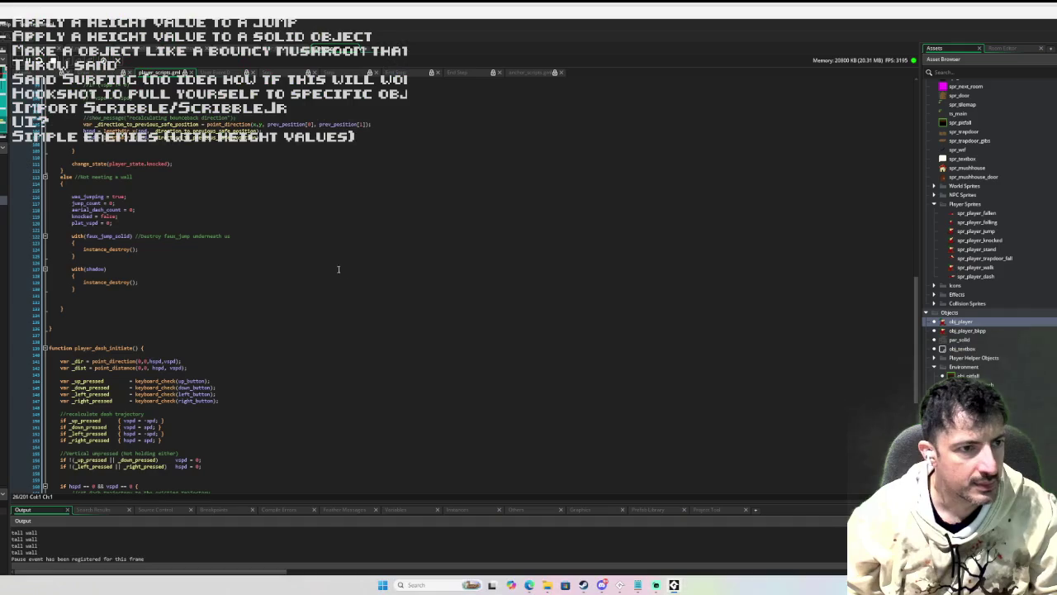
# - Restore the workspace with F12 so the object and code windows are shown
pyautogui.scroll(-3, 132, 232)
pyautogui.scroll(10, 132, 232)
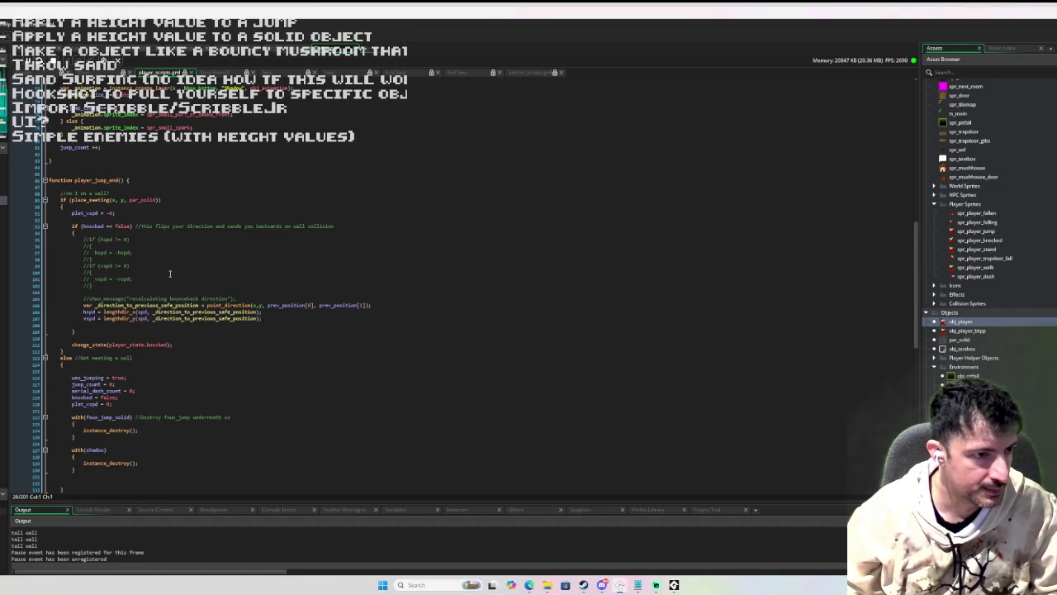
pyautogui.scroll(5, 170, 274)
pyautogui.press('F12')
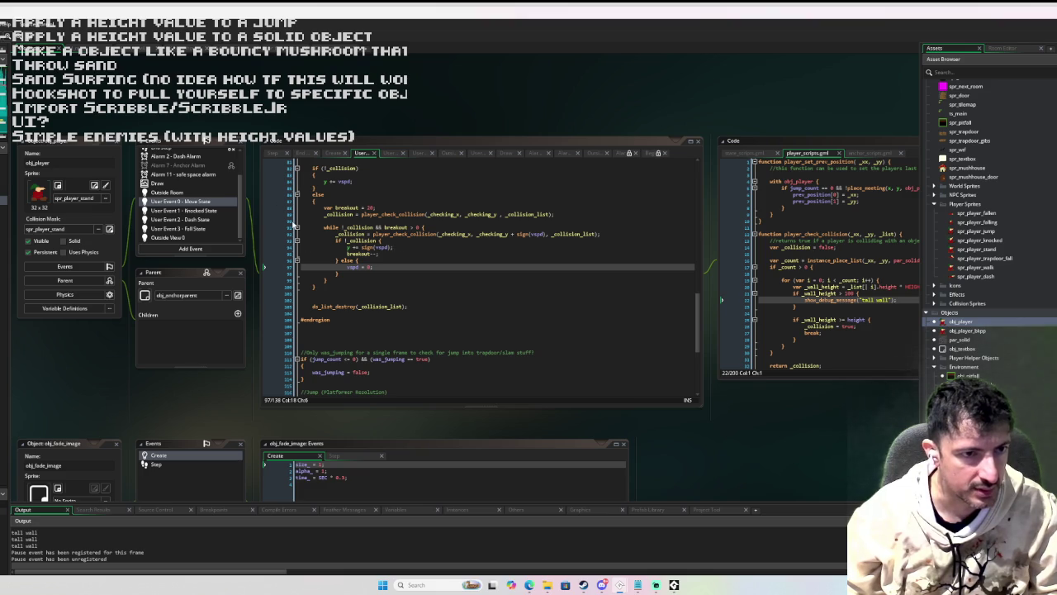
# - Set a breakpoint on line 89 and rerun the game, jumping near the wall
pyautogui.scroll(3, 281, 206)
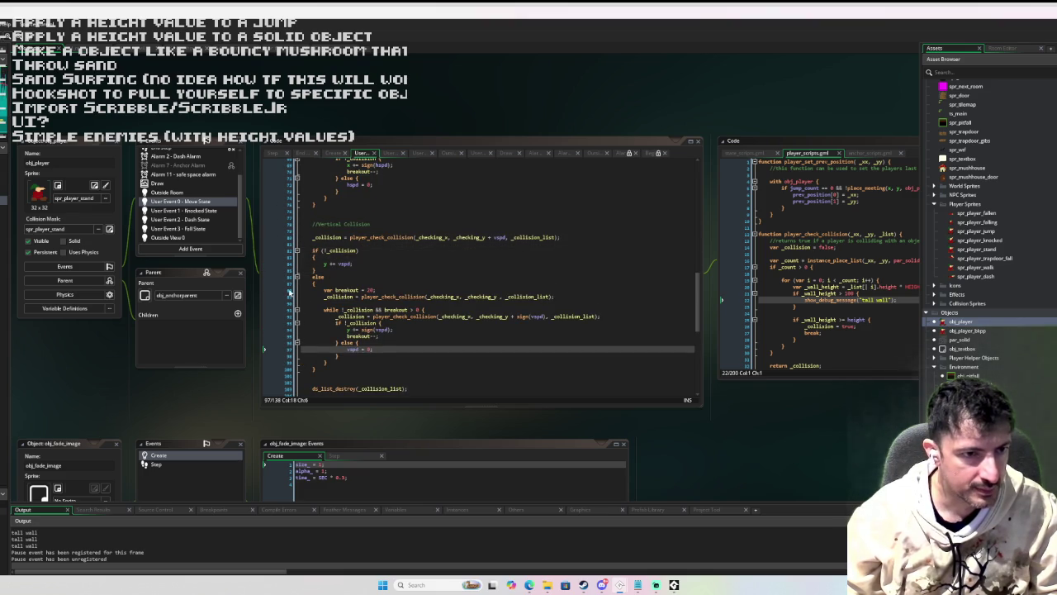
pyautogui.click(281, 297)
pyautogui.hotkey('alt', 'Tab')
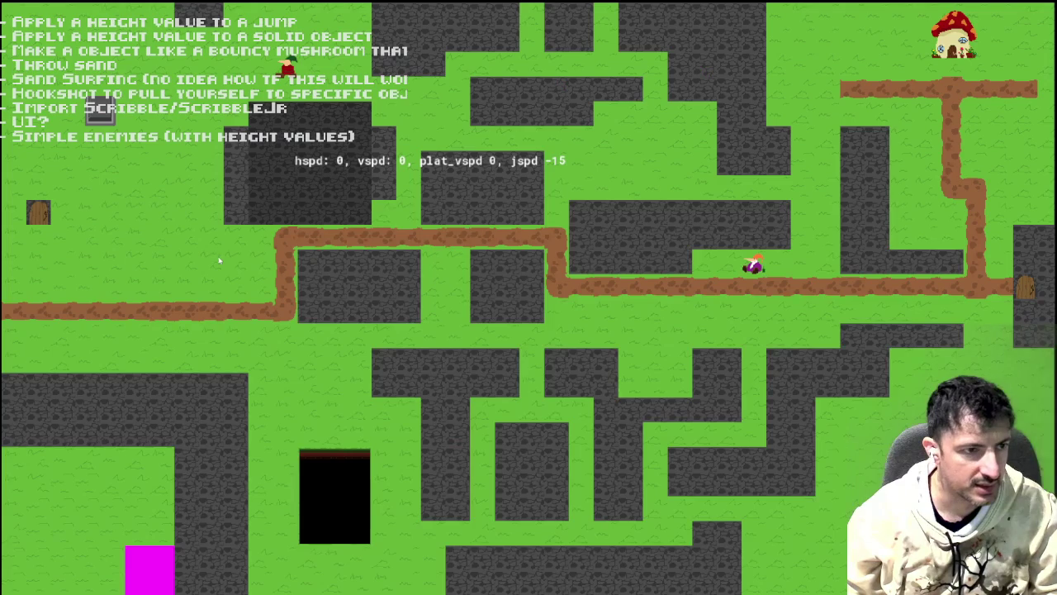
pyautogui.press('space')
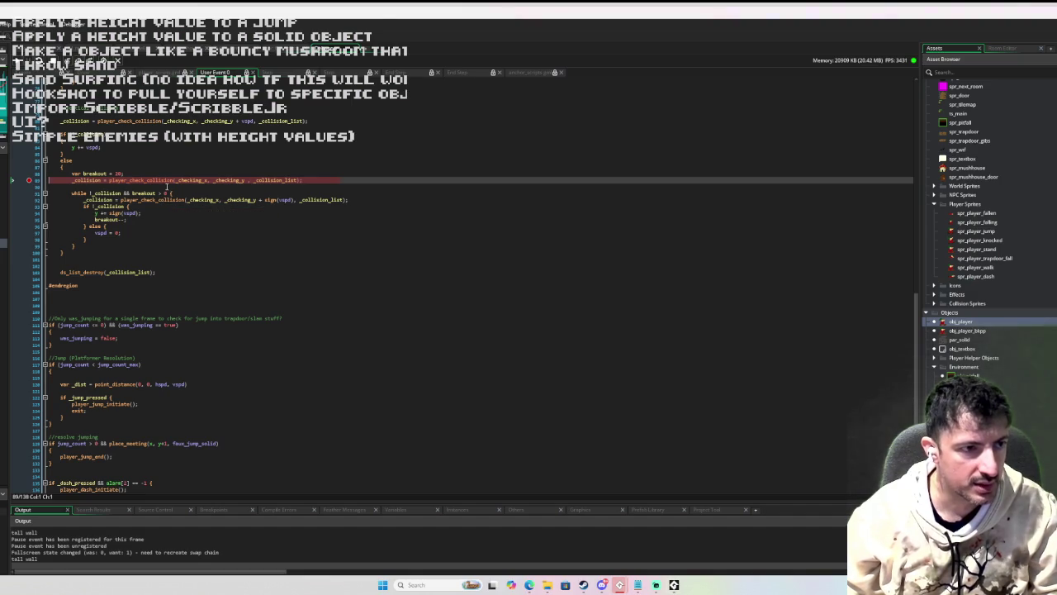
# - Step over the first collision check and into the vertical while loop, inspecting its variables
pyautogui.click(74, 58)
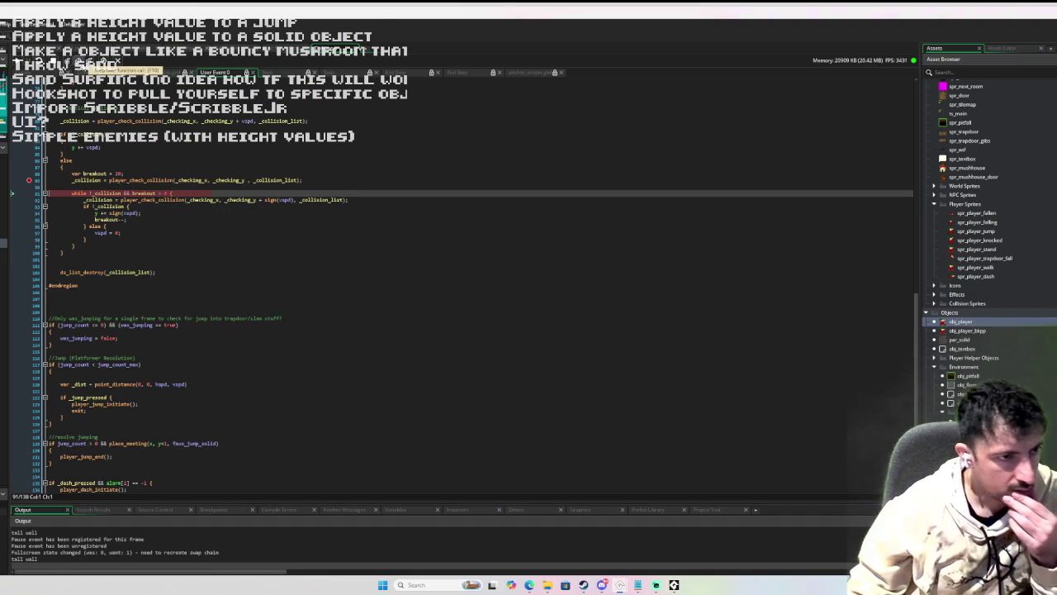
pyautogui.moveTo(80, 180)
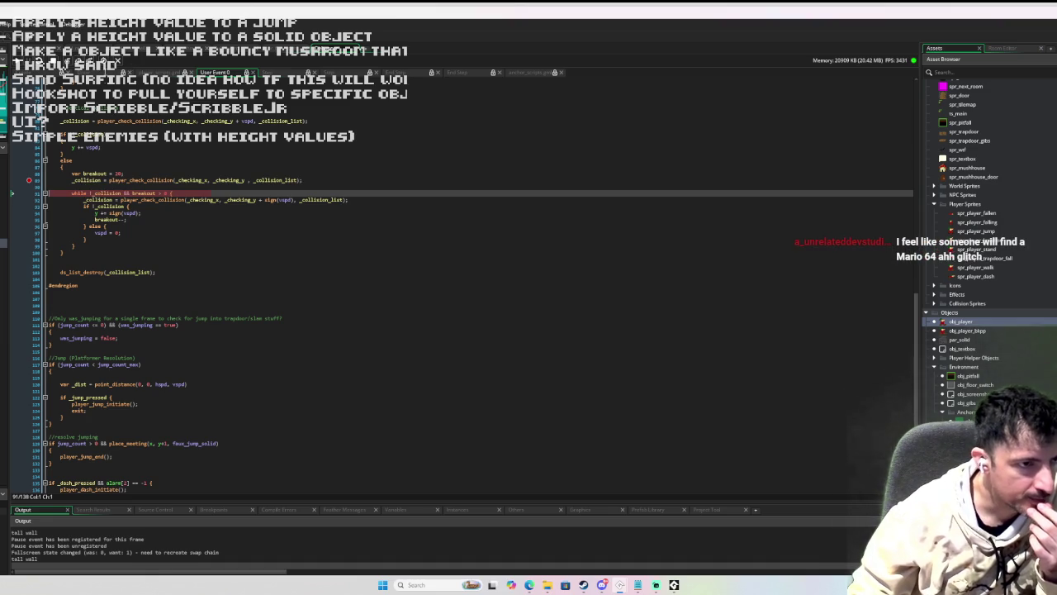
pyautogui.click(76, 60)
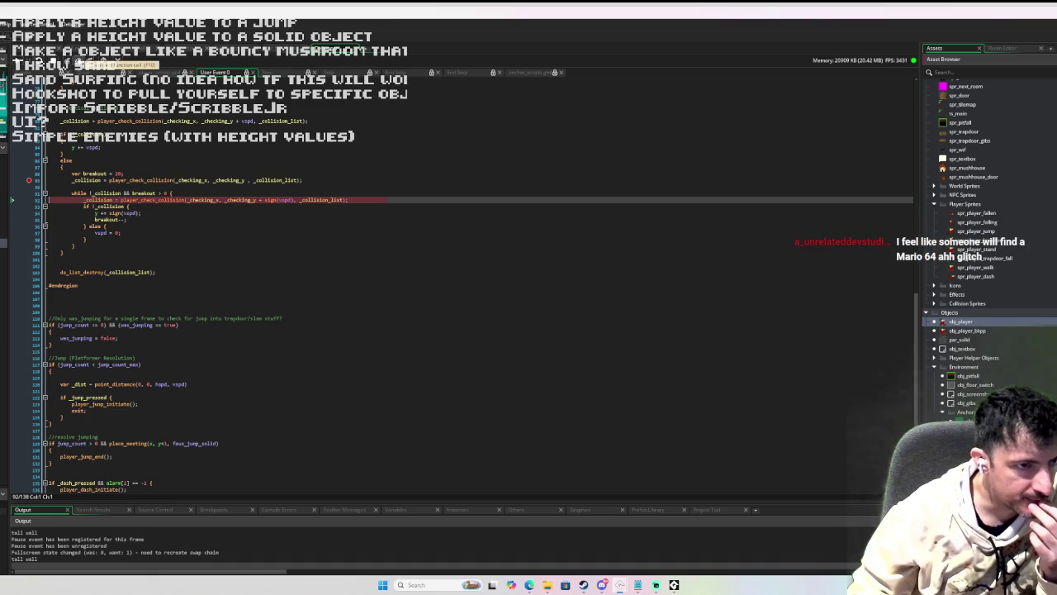
pyautogui.click(76, 60)
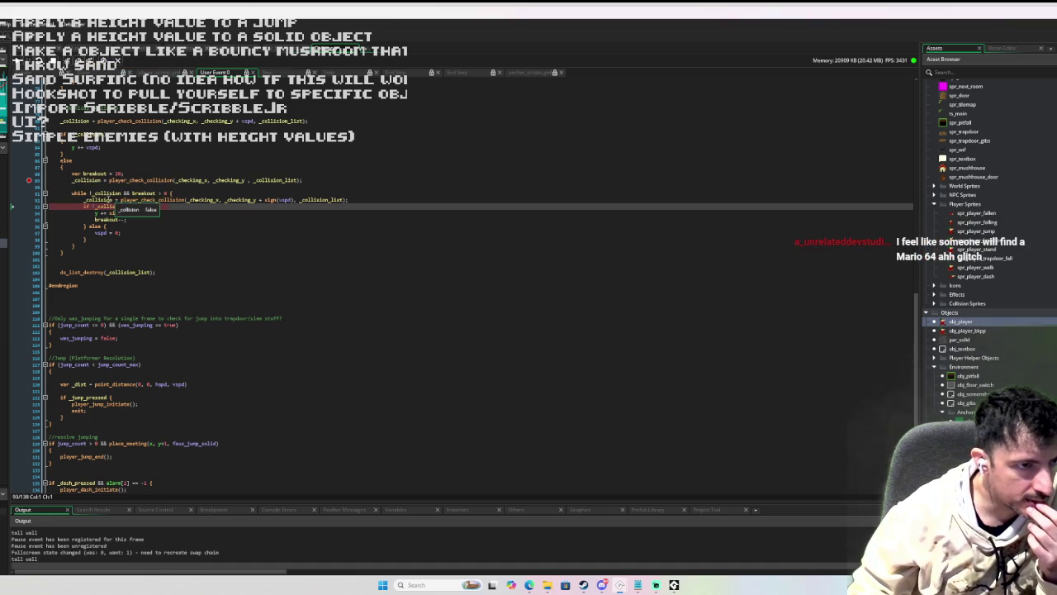
pyautogui.click(76, 59)
pyautogui.click(76, 60)
pyautogui.click(76, 59)
pyautogui.click(76, 59)
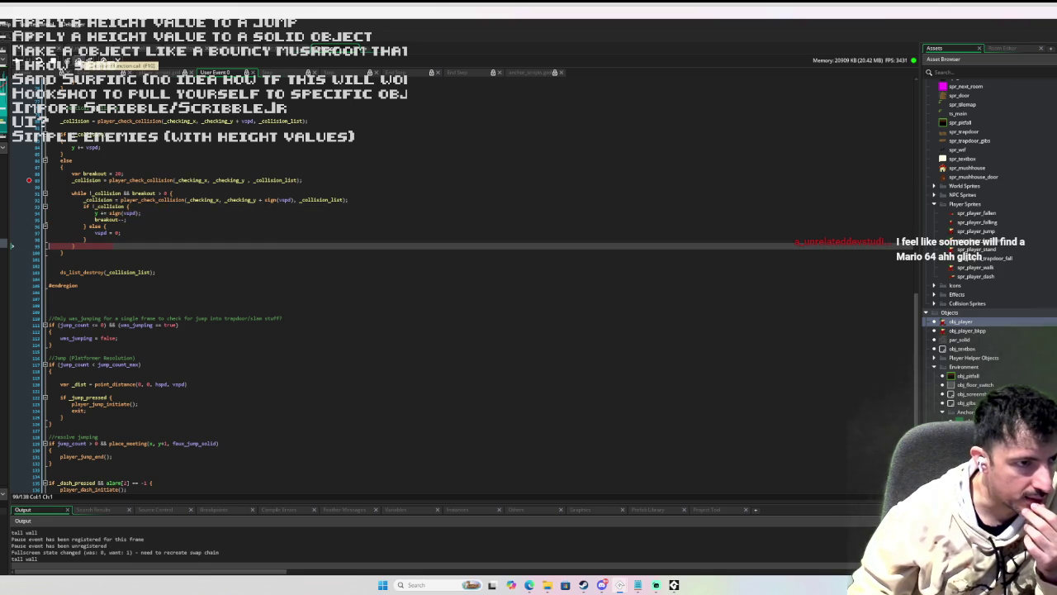
pyautogui.click(76, 60)
pyautogui.click(76, 59)
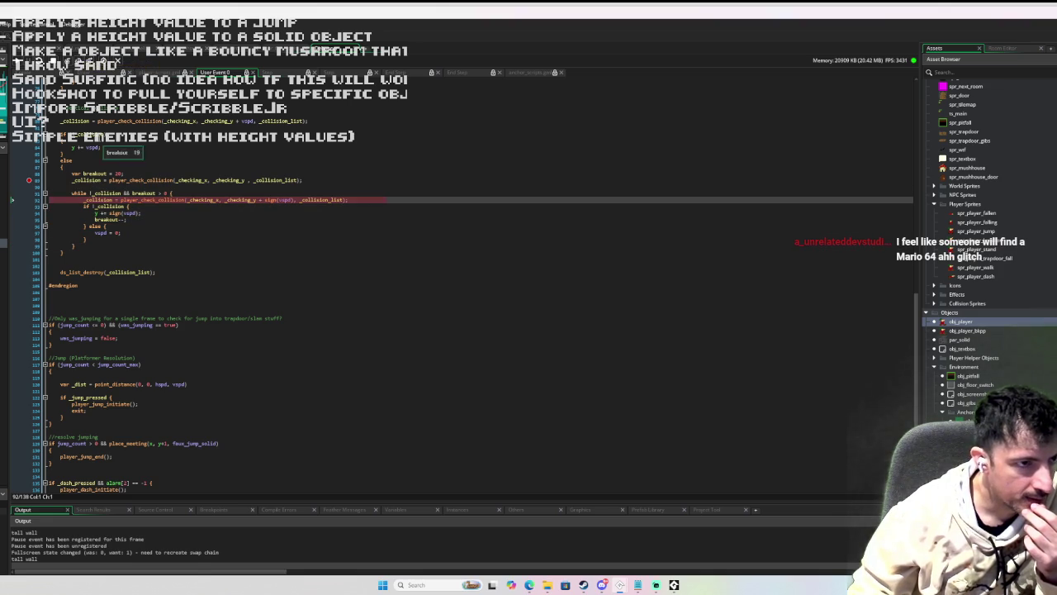
# - Step repeatedly through the if !_collision test, one-pixel move, breakout decrement and collision recheck
pyautogui.click(76, 59)
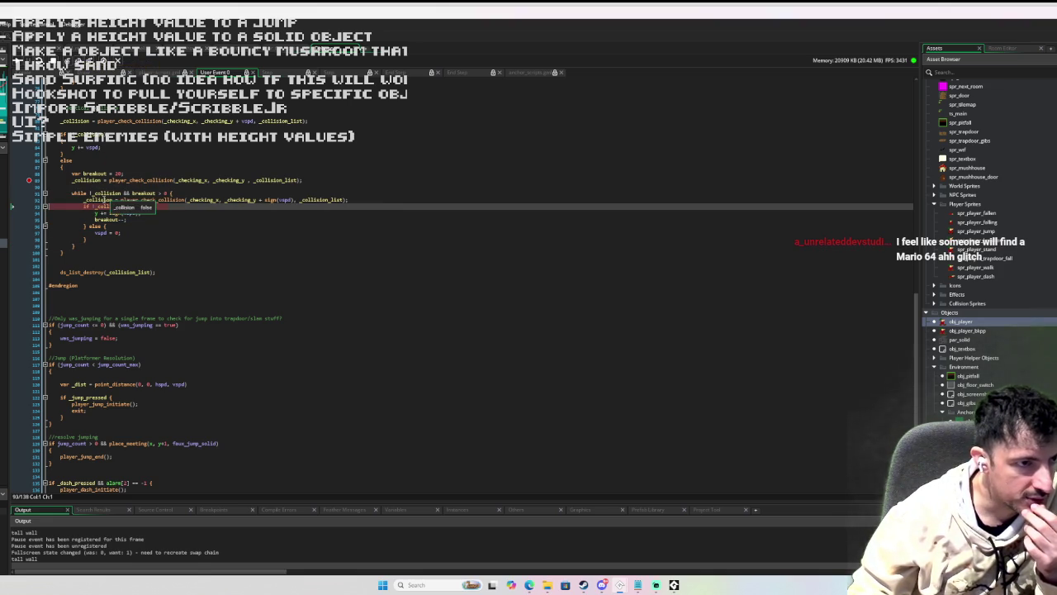
pyautogui.click(76, 60)
pyautogui.click(76, 60)
pyautogui.click(76, 59)
pyautogui.click(76, 60)
pyautogui.click(76, 59)
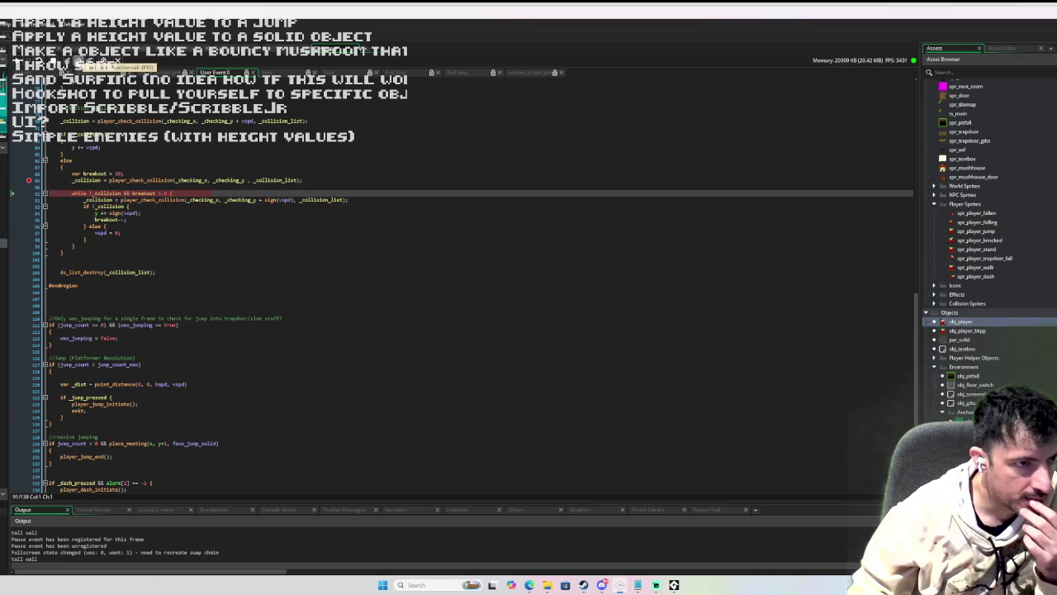
pyautogui.click(76, 60)
pyautogui.click(76, 59)
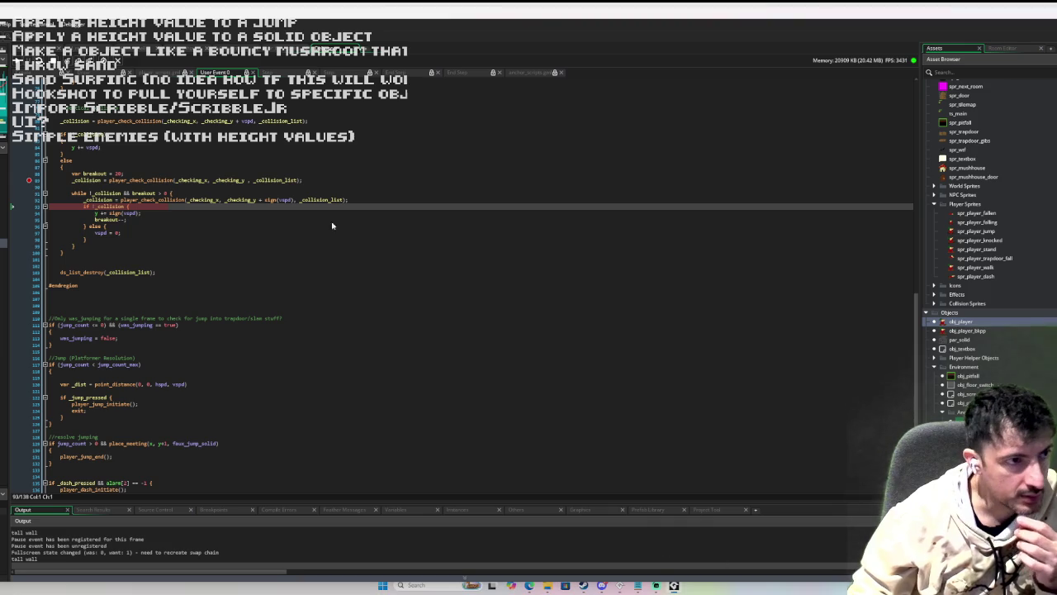
pyautogui.click(76, 59)
pyautogui.click(76, 60)
pyautogui.click(76, 60)
pyautogui.click(76, 59)
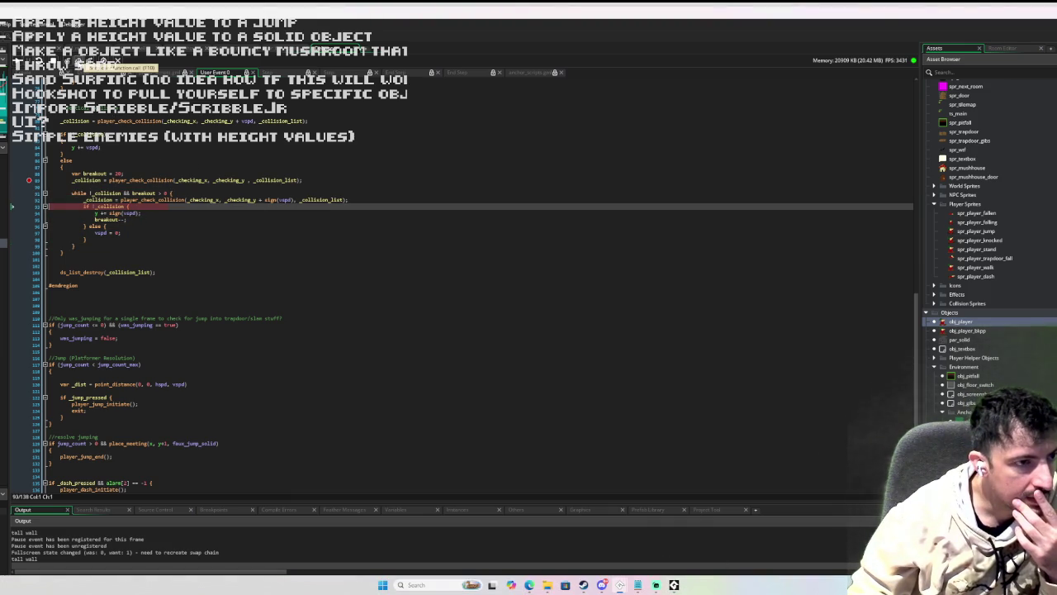
pyautogui.click(76, 60)
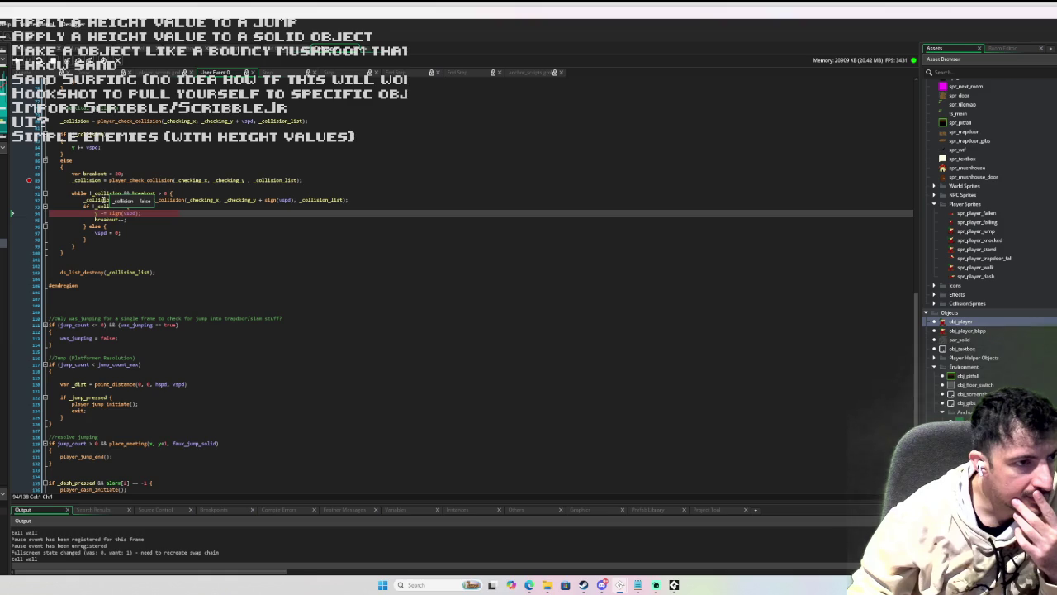
pyautogui.click(76, 60)
pyautogui.click(76, 59)
pyautogui.click(76, 60)
pyautogui.click(76, 59)
pyautogui.click(76, 59)
pyautogui.click(76, 60)
pyautogui.moveTo(132, 214)
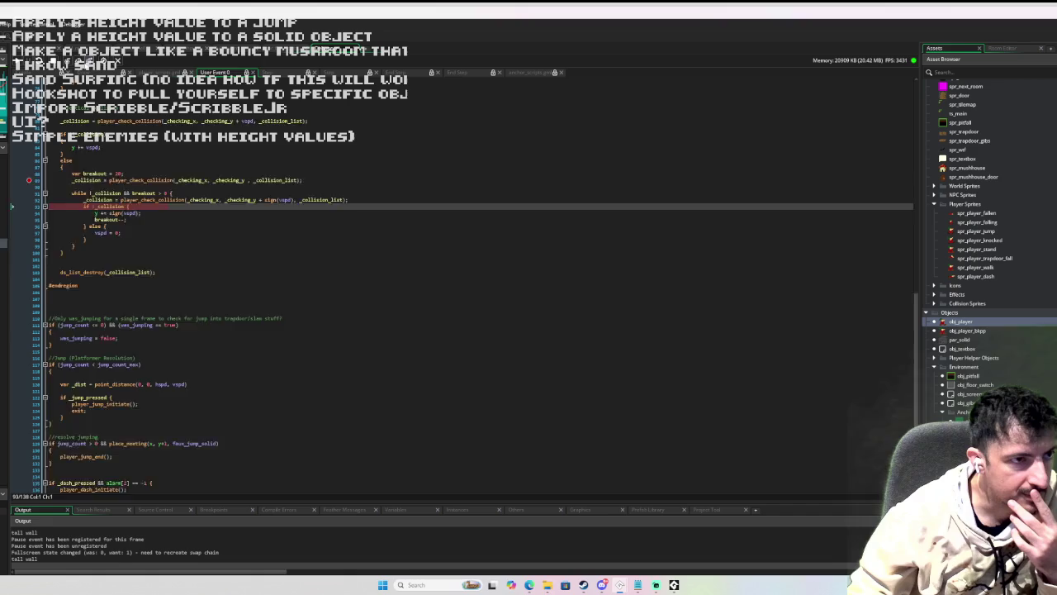
# - Step out to the step event, resume to the breakpoint, step past the loop, then continue with F5
pyautogui.click(89, 61)
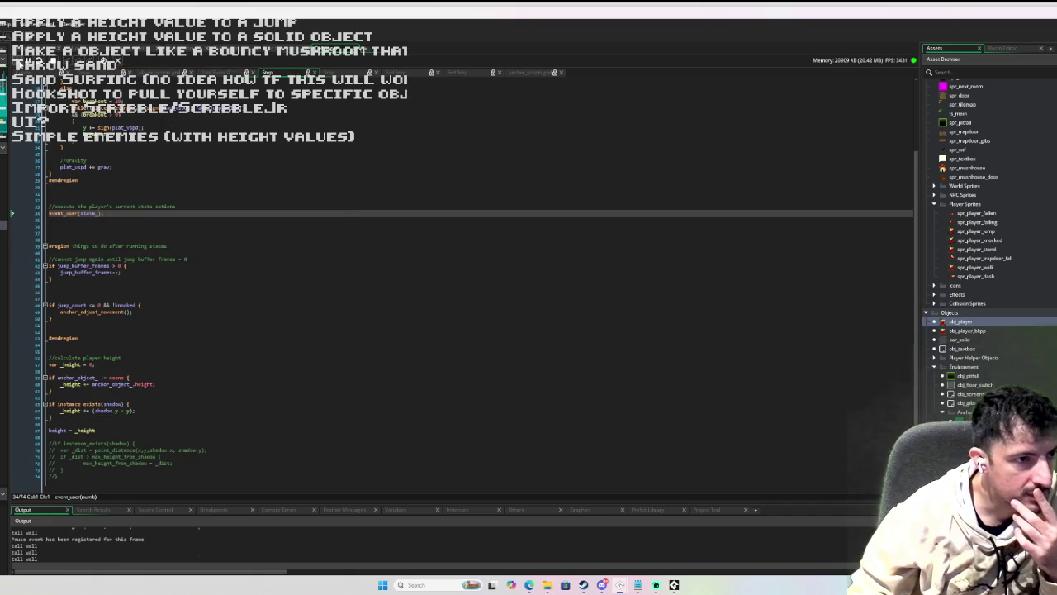
pyautogui.click(22, 61)
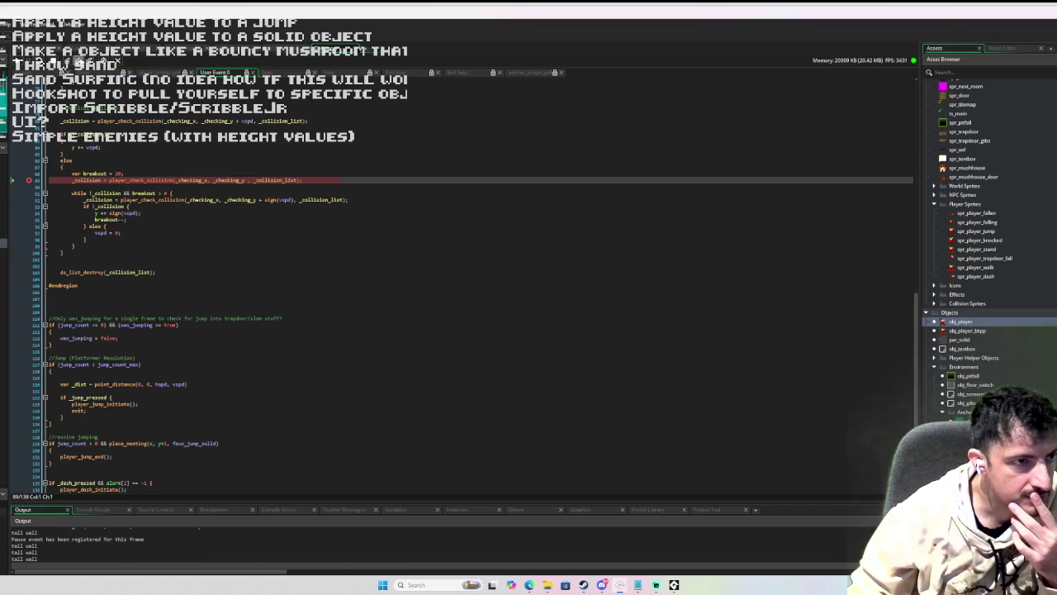
pyautogui.click(76, 60)
pyautogui.click(76, 60)
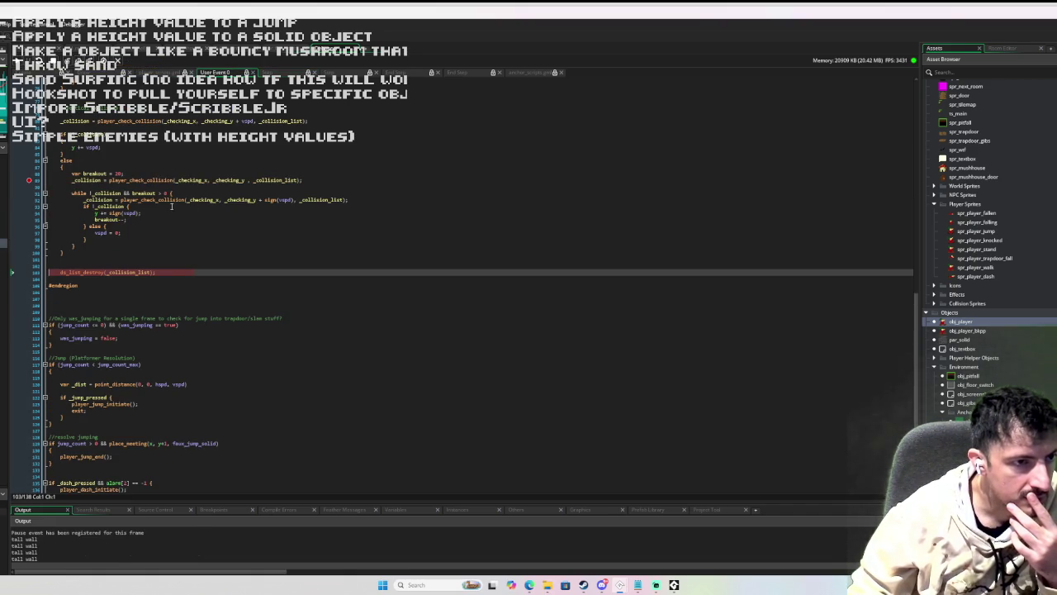
pyautogui.moveTo(171, 200)
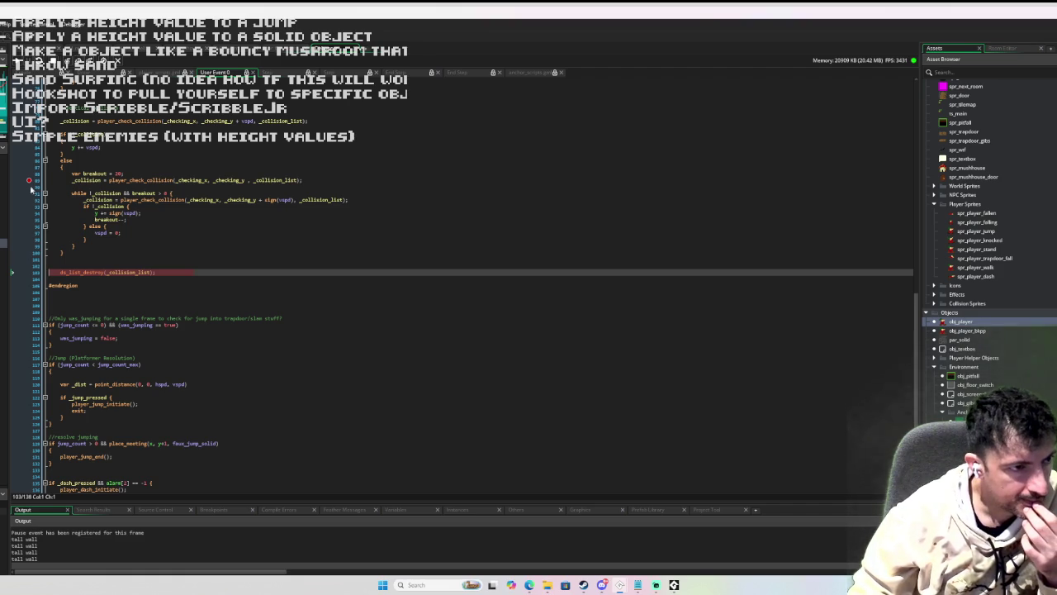
pyautogui.press('F5')
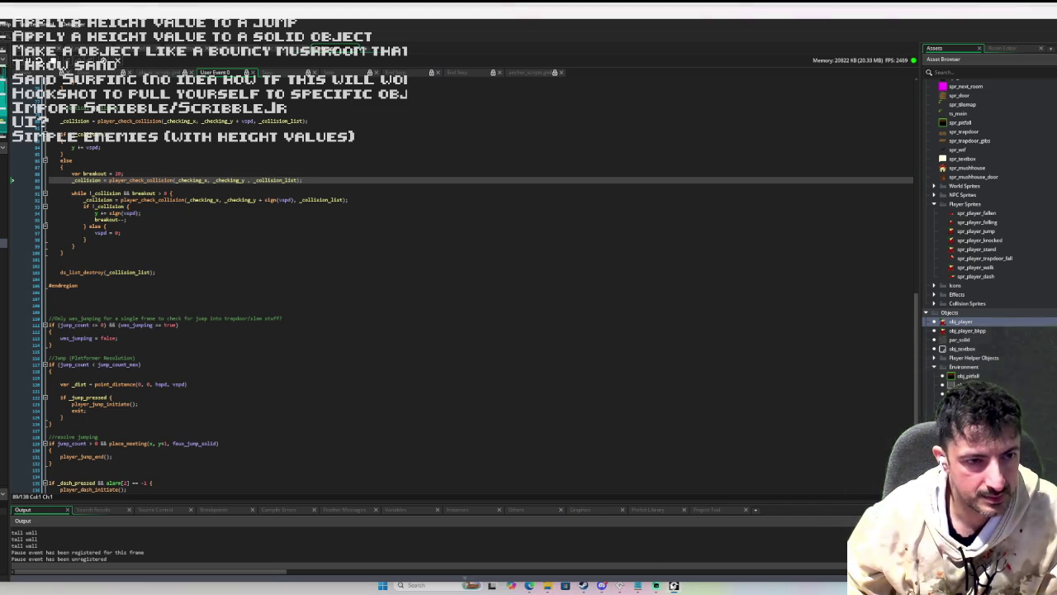
# - Bring GameMaker's running game window back to the front, then close the game
pyautogui.hotkey('alt', 'Tab')
pyautogui.click(426, 332)
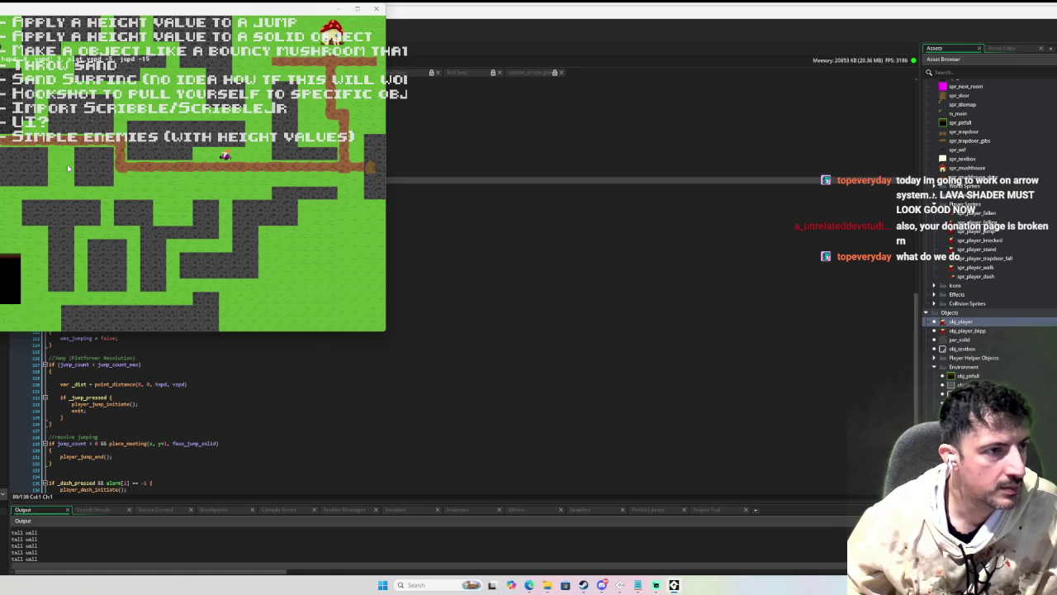
pyautogui.press('Escape')
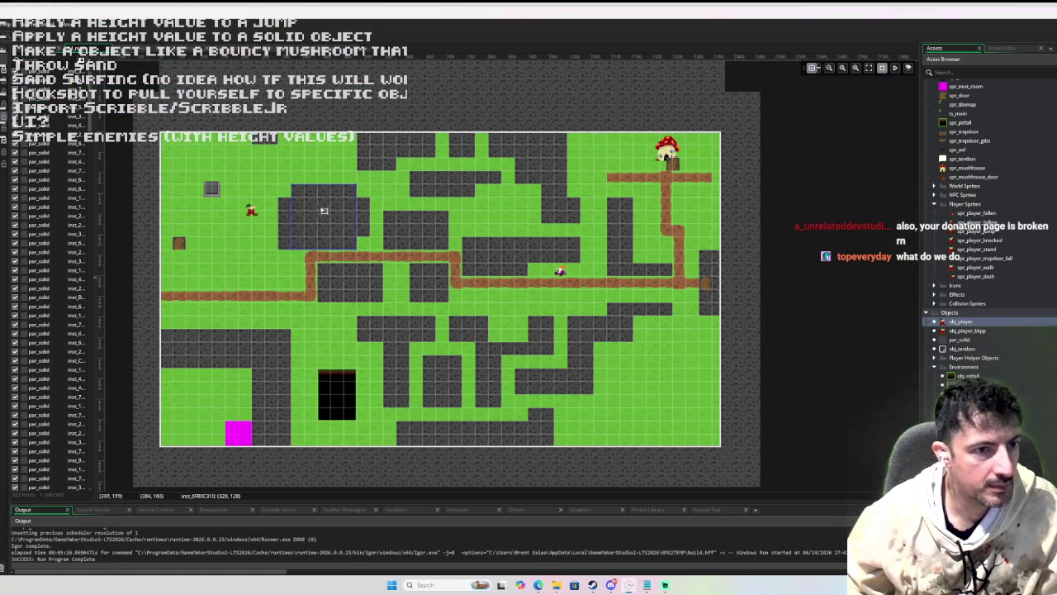
# - Set a par_solid wall instance's creation-code height to 4 in the room and rerun the game
pyautogui.doubleClick(324, 212)
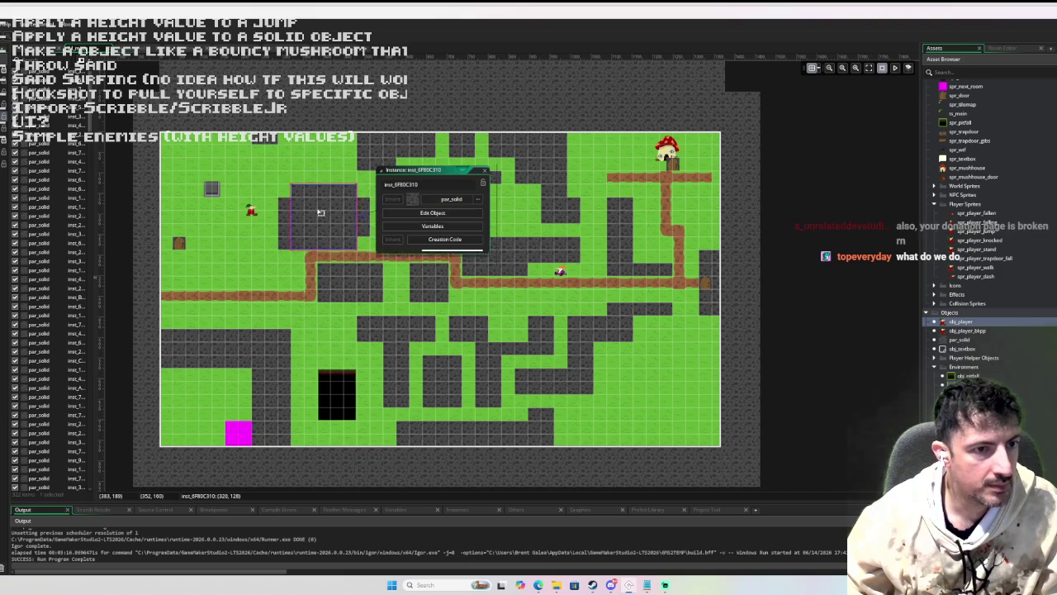
pyautogui.click(444, 239)
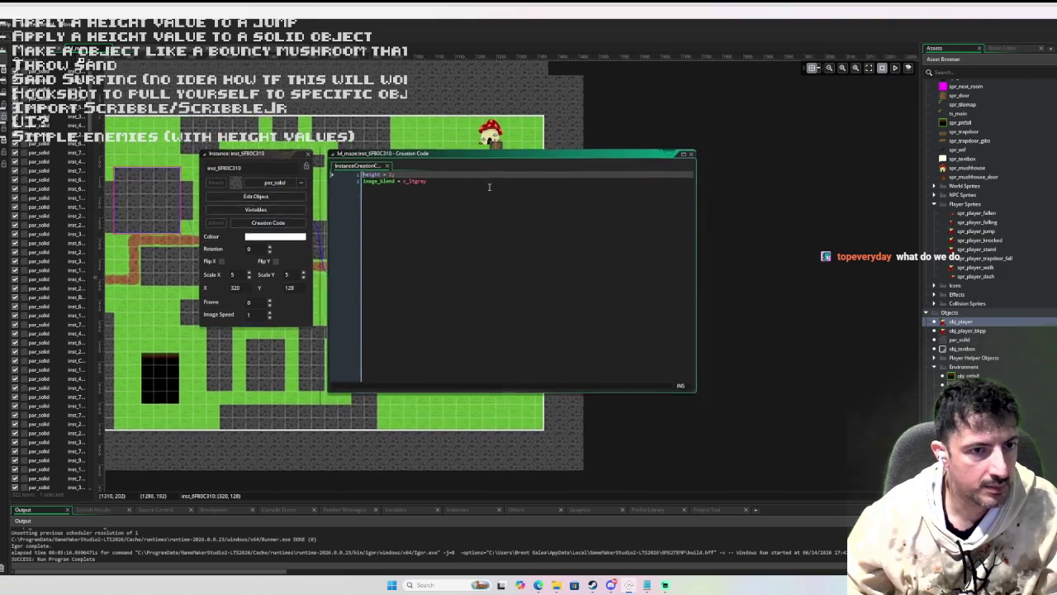
pyautogui.click(388, 175)
pyautogui.write('4')
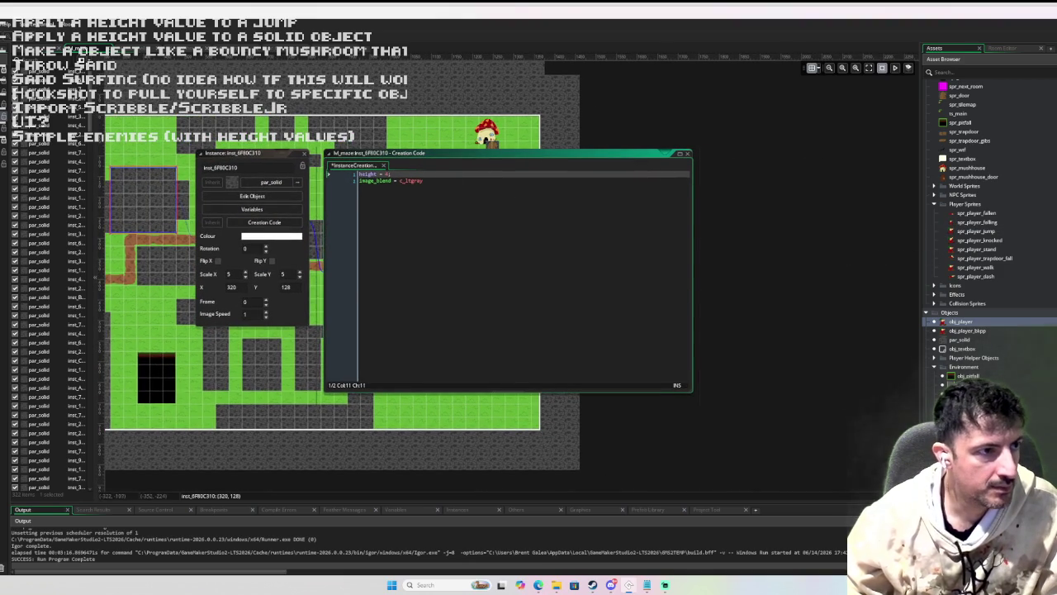
pyautogui.press('F5')
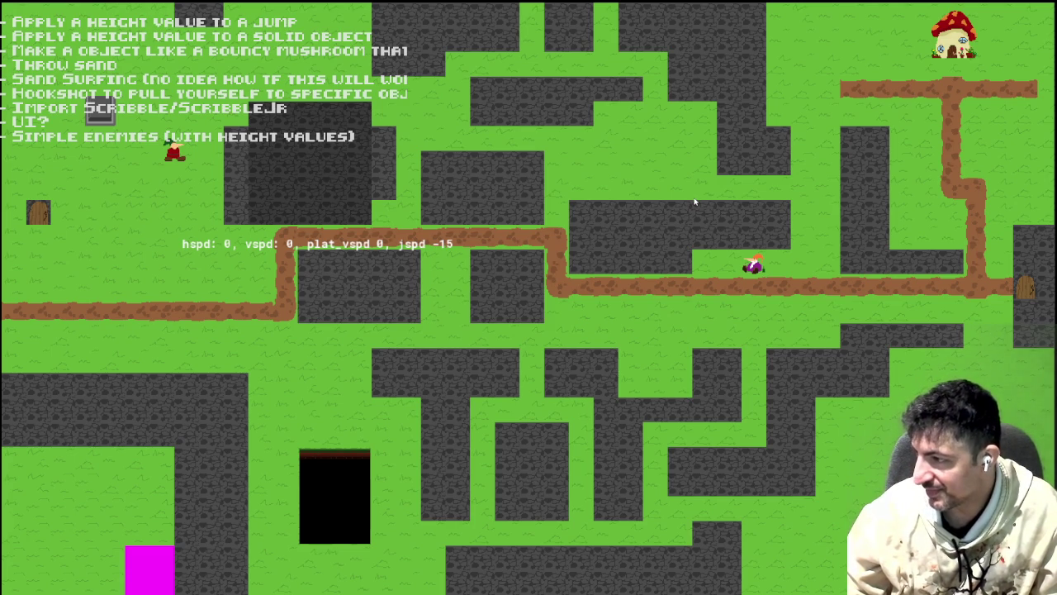
# - Move the player down, up into the wall, and back down onto the lower path
pyautogui.press('Down')
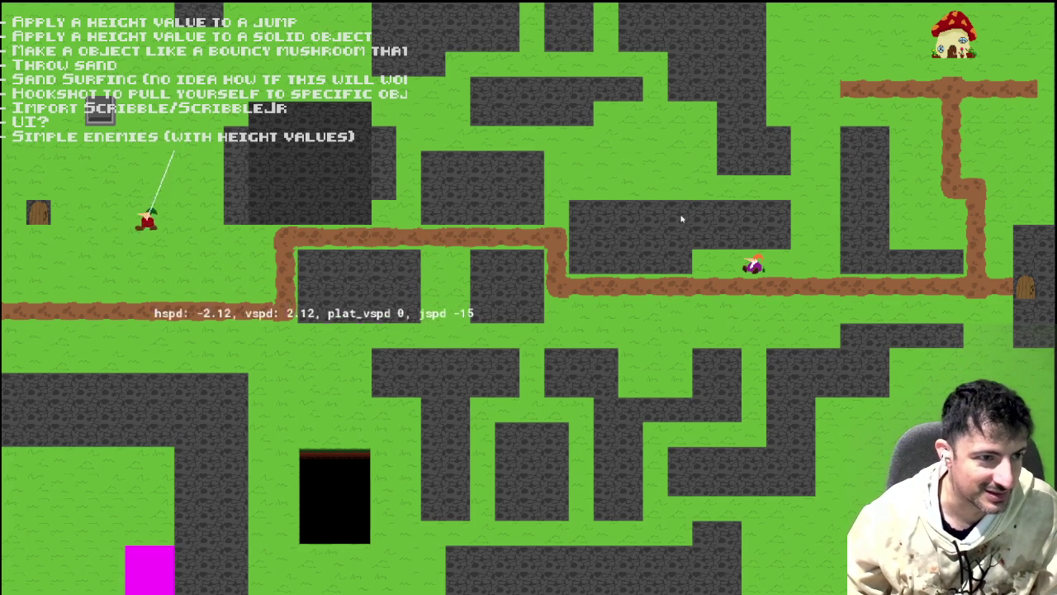
pyautogui.press('Up')
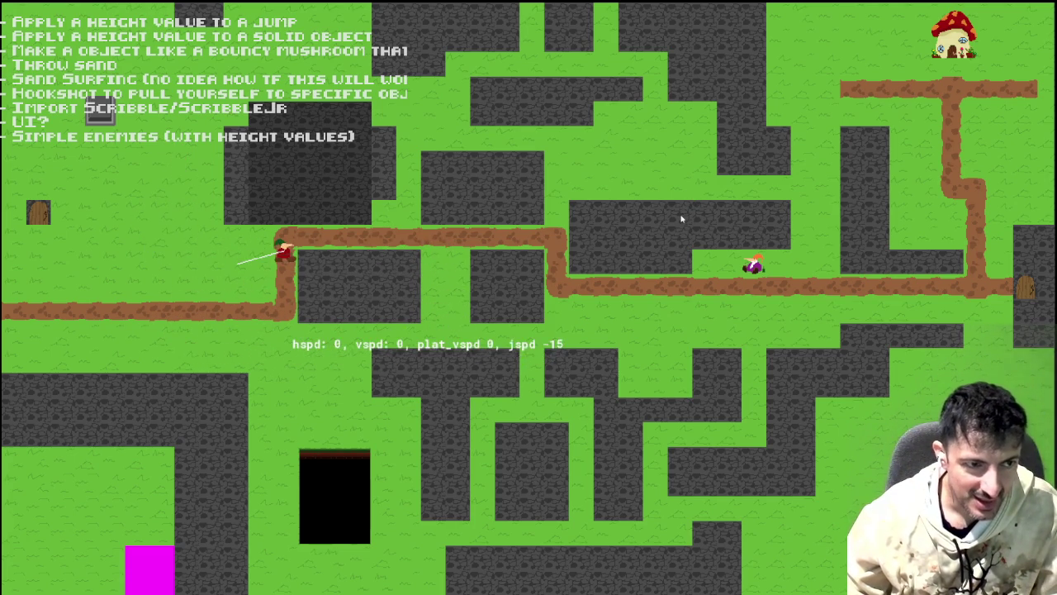
pyautogui.press('Down')
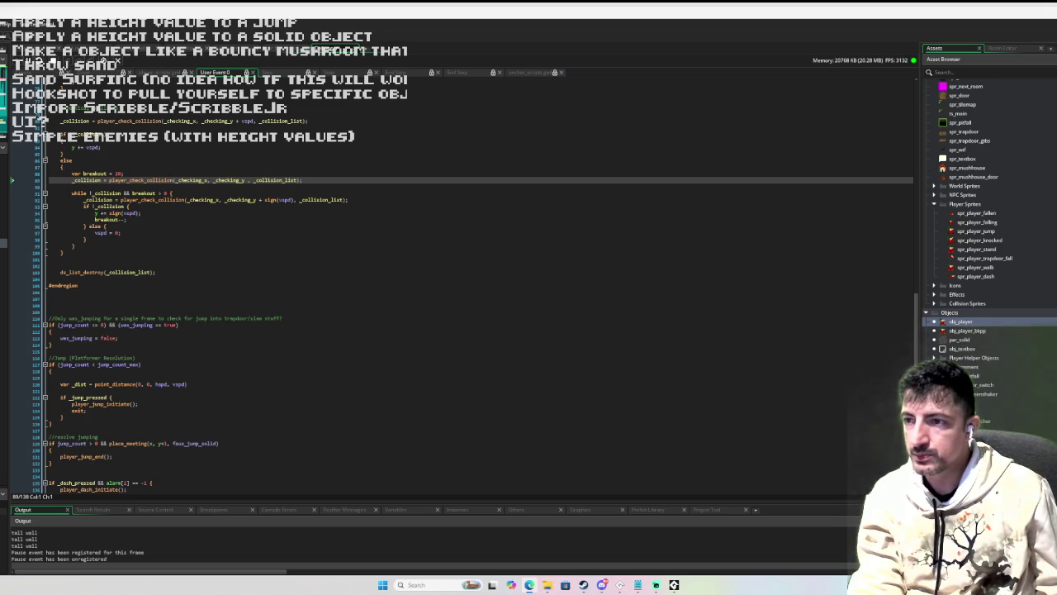
# - Drag the jalapeno poppers browser window over the code editor
pyautogui.moveTo(1056, 124)
pyautogui.mouseDown()
pyautogui.moveTo(1056, 111)
pyautogui.moveTo(938, 118)
pyautogui.moveTo(852, 103)
pyautogui.mouseUp()
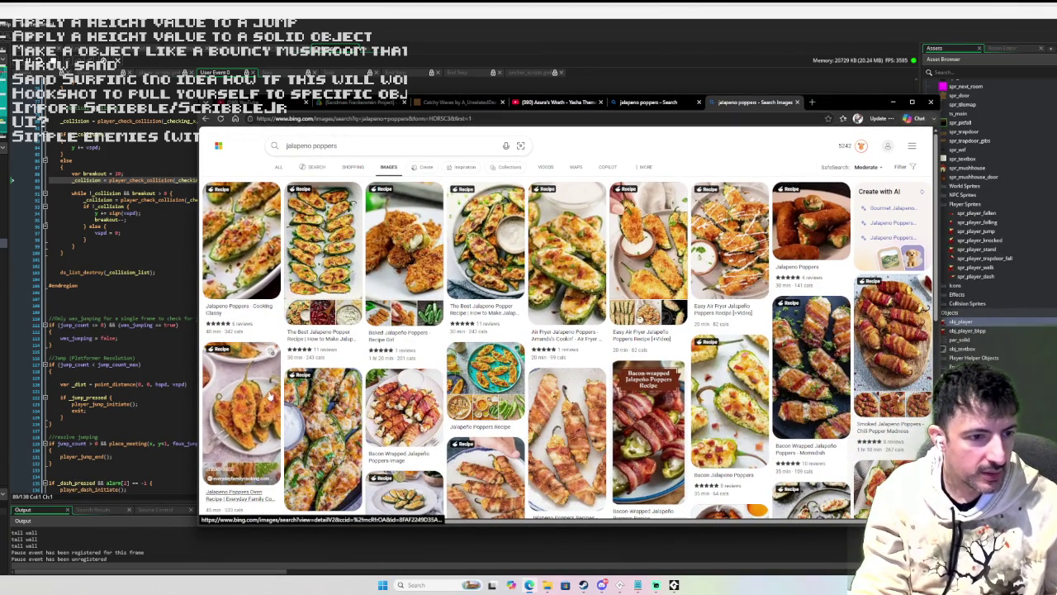
# - Scroll through the jalapeno poppers image grid, then close the images tab
pyautogui.scroll(-3, 569, 417)
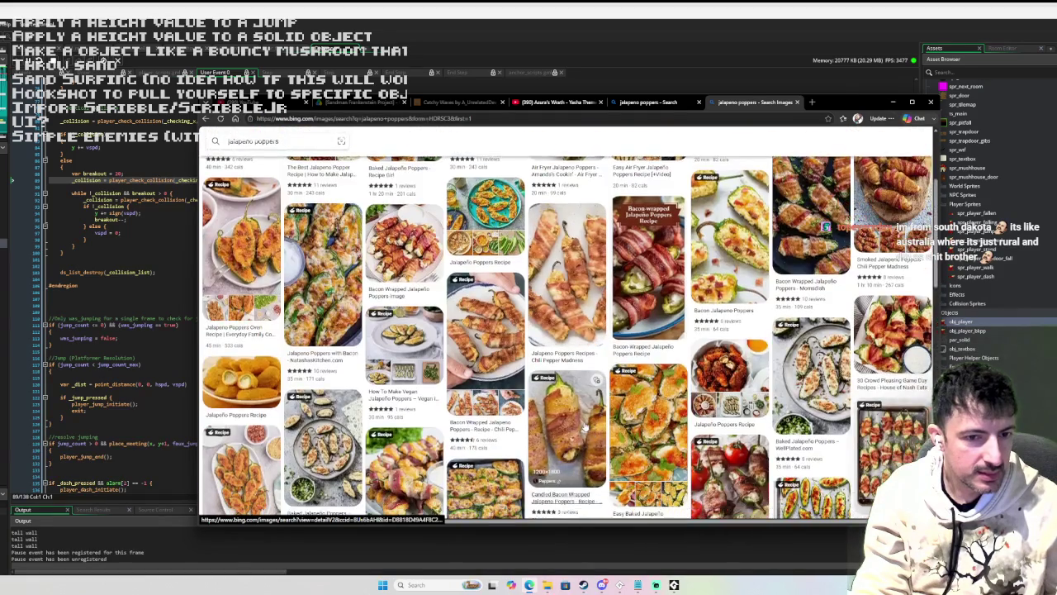
pyautogui.scroll(-3, 585, 427)
pyautogui.scroll(-2, 576, 413)
pyautogui.scroll(10, 566, 405)
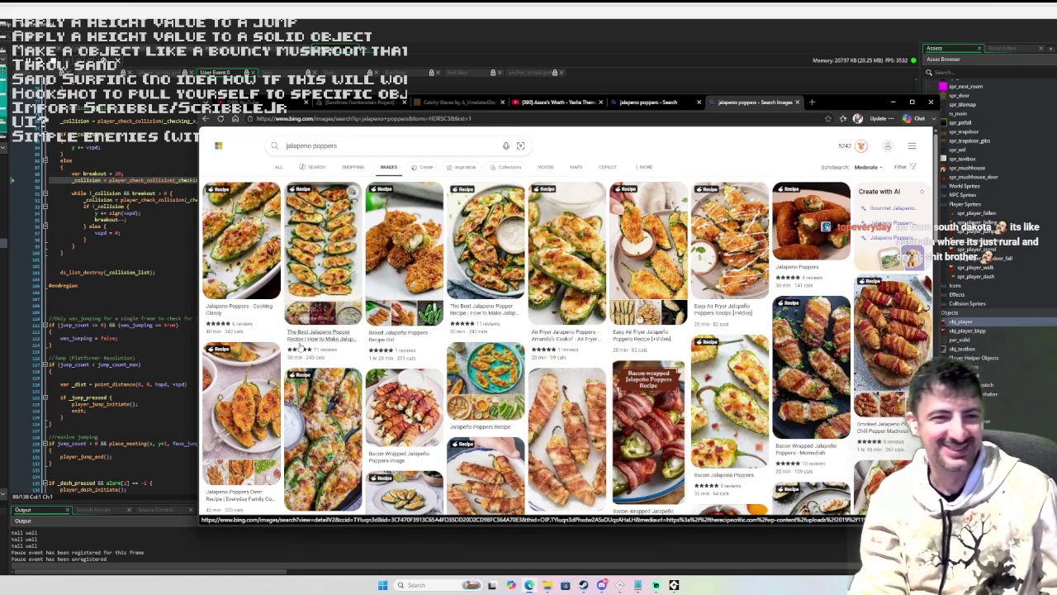
pyautogui.scroll(-2, 512, 330)
pyautogui.scroll(2, 503, 183)
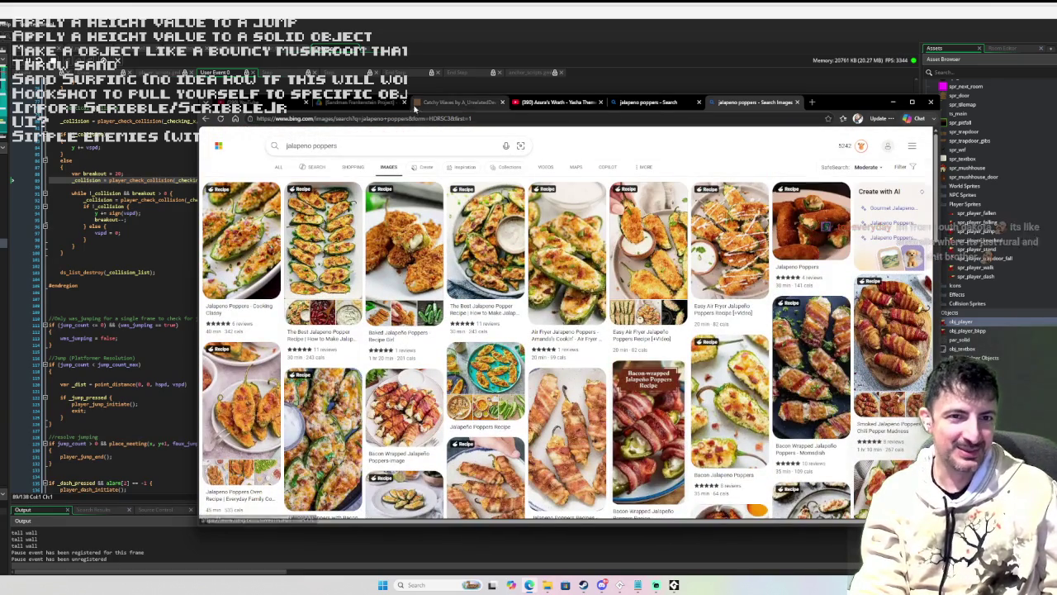
pyautogui.click(797, 101)
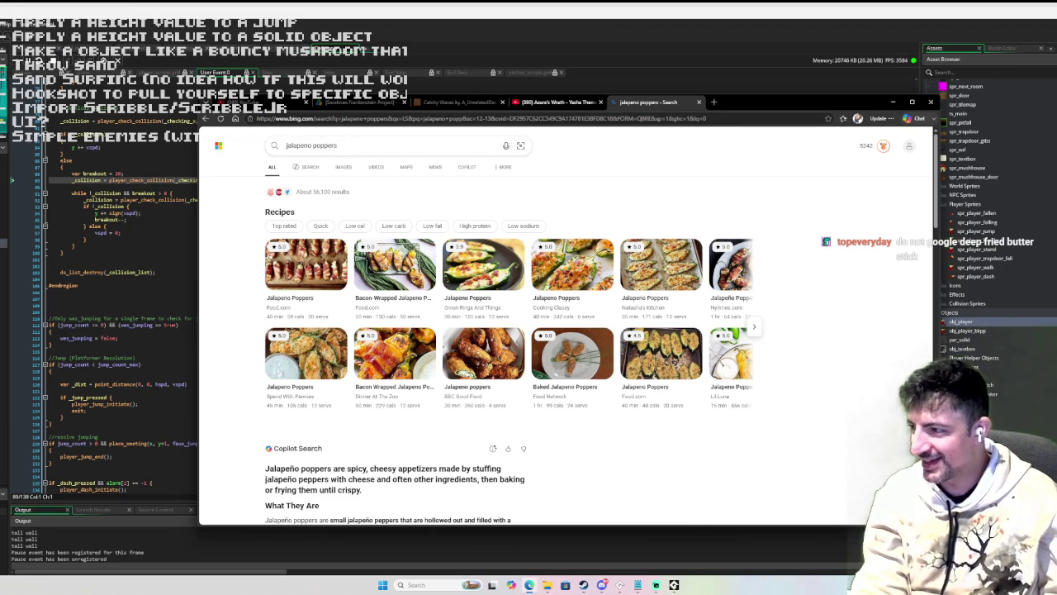
pyautogui.click(408, 118)
pyautogui.write('www.google.com')
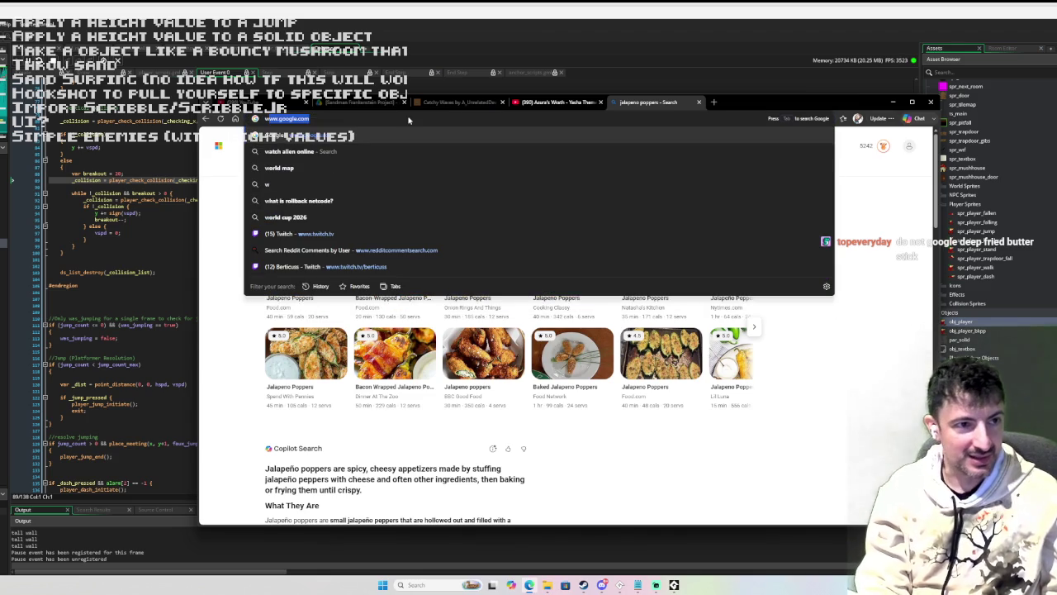
pyautogui.press('Return')
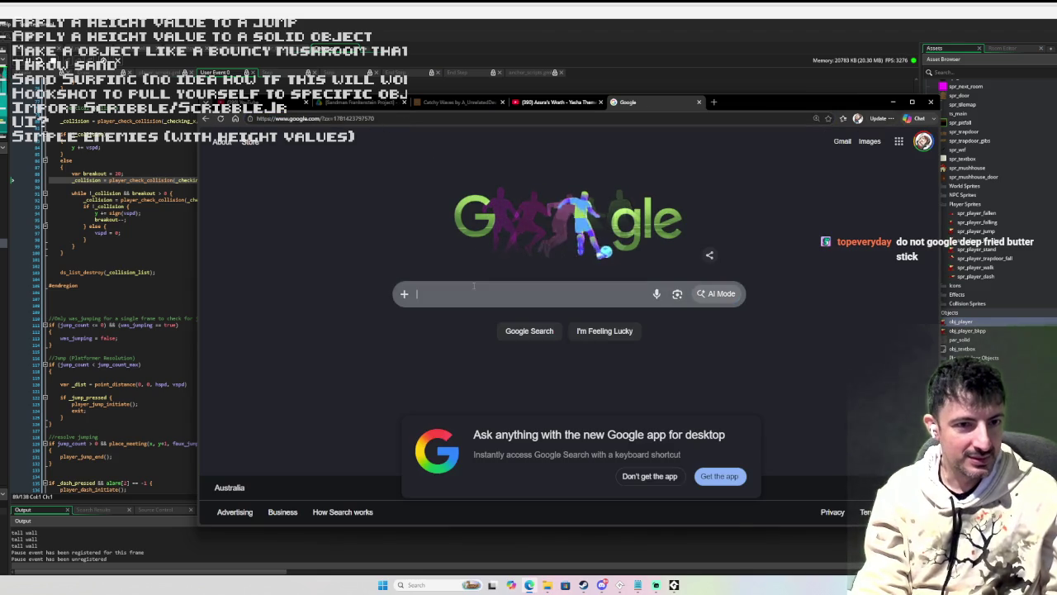
pyautogui.click(473, 286)
pyautogui.write('deep fried butter stick')
pyautogui.press('Return')
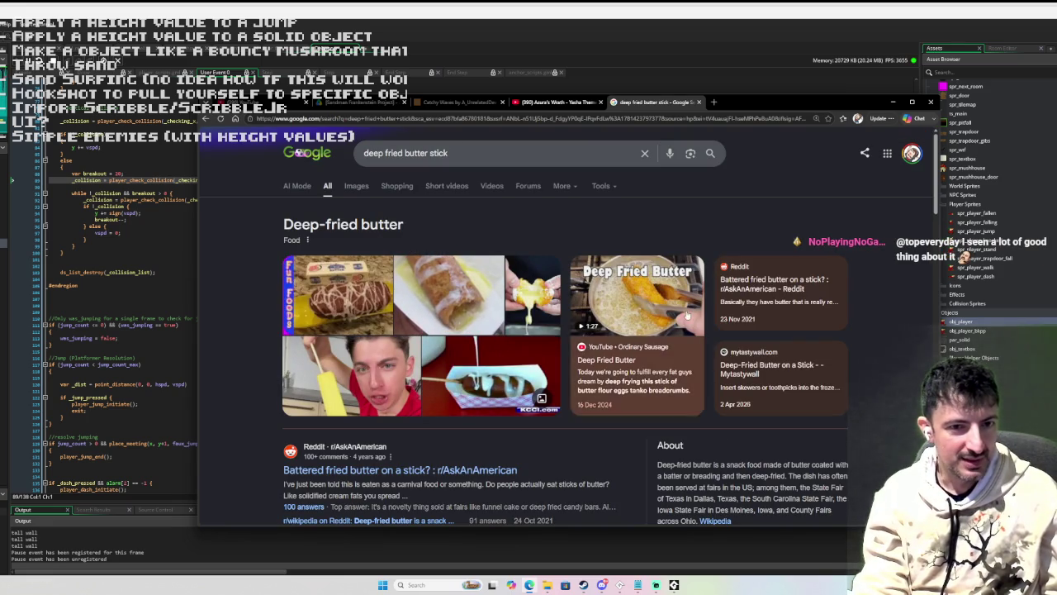
# - Browse the image results for deep fried butter stick and select the query words
pyautogui.click(361, 193)
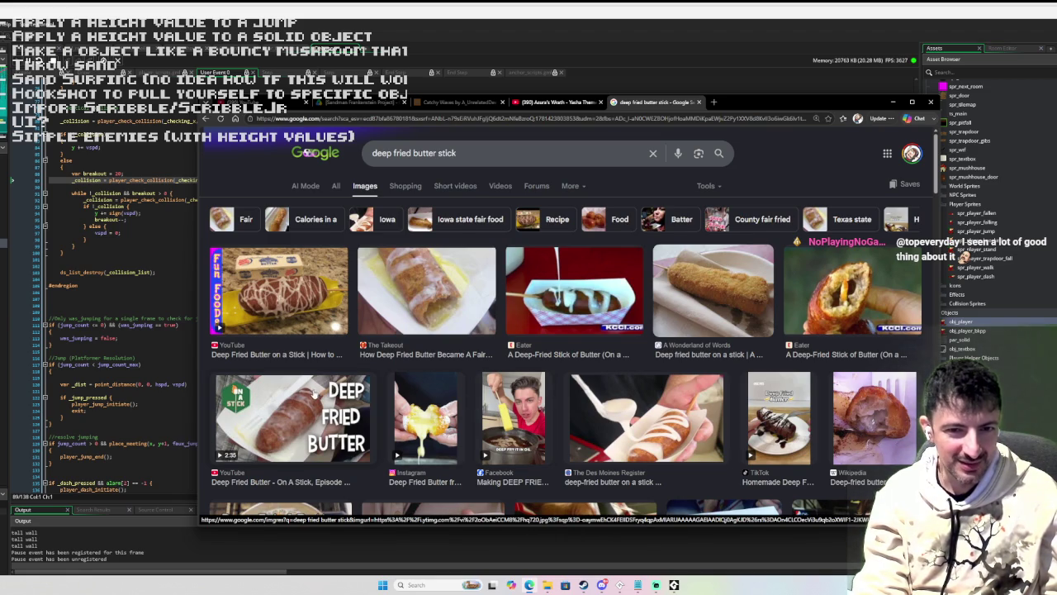
pyautogui.scroll(-3, 310, 395)
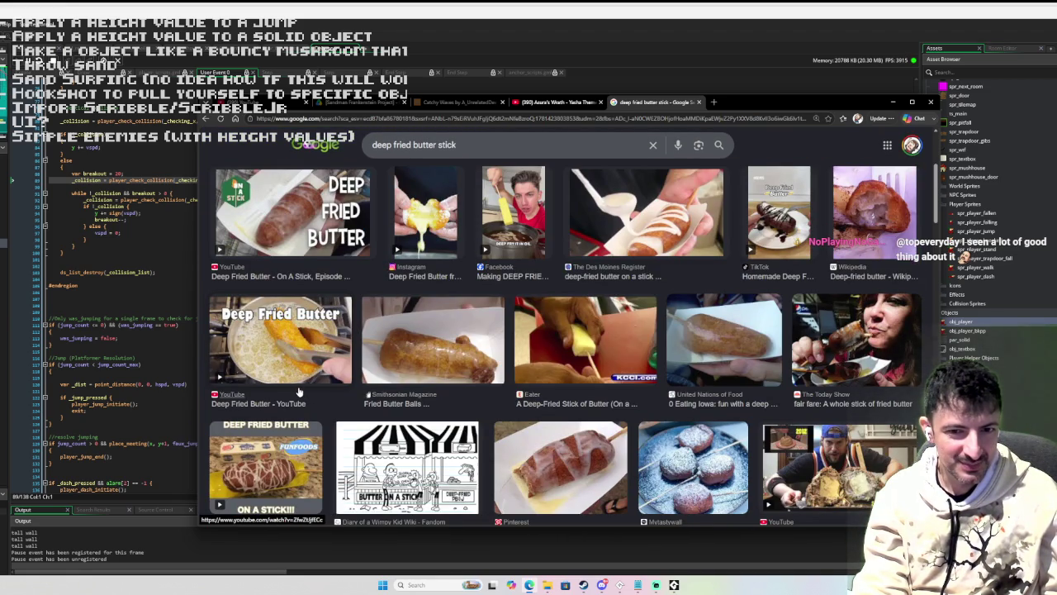
pyautogui.scroll(-3, 297, 391)
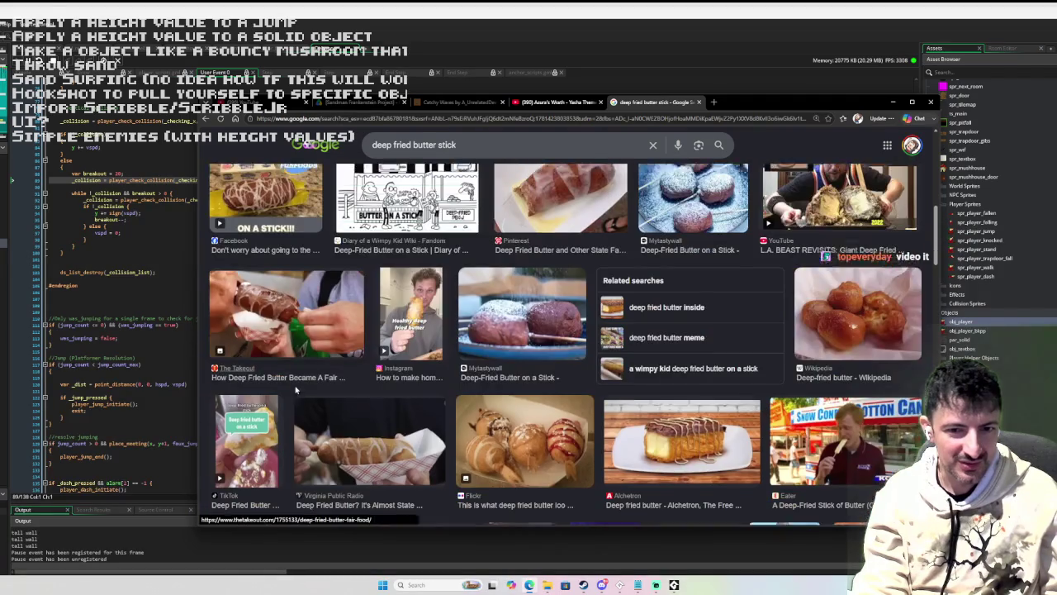
pyautogui.scroll(-3, 296, 389)
pyautogui.scroll(-3, 295, 393)
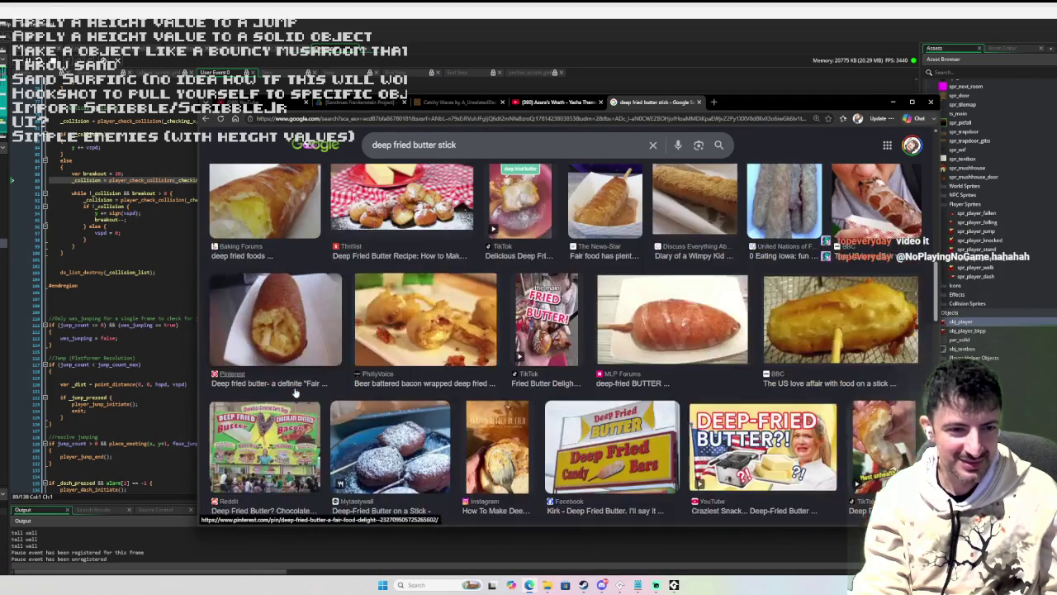
pyautogui.scroll(-1, 294, 392)
pyautogui.scroll(-1, 291, 387)
pyautogui.scroll(-5, 291, 386)
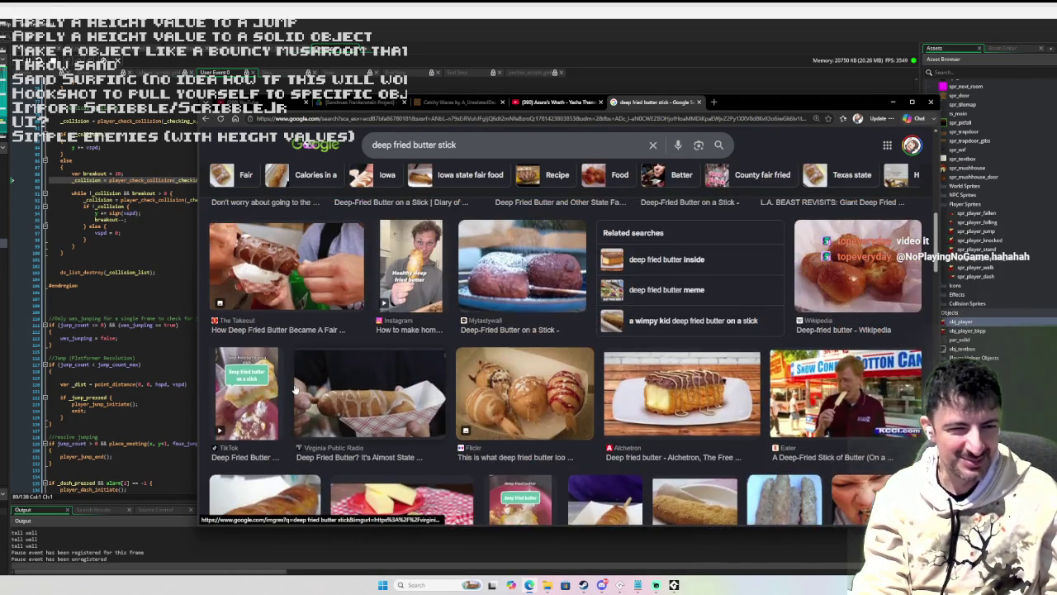
pyautogui.scroll(5, 295, 392)
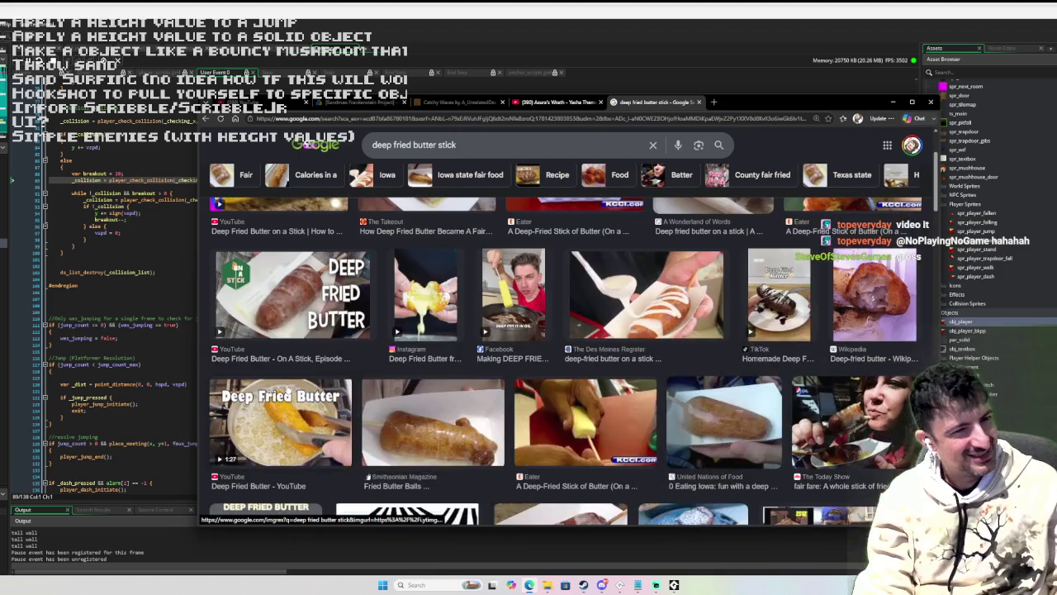
pyautogui.scroll(3, 274, 366)
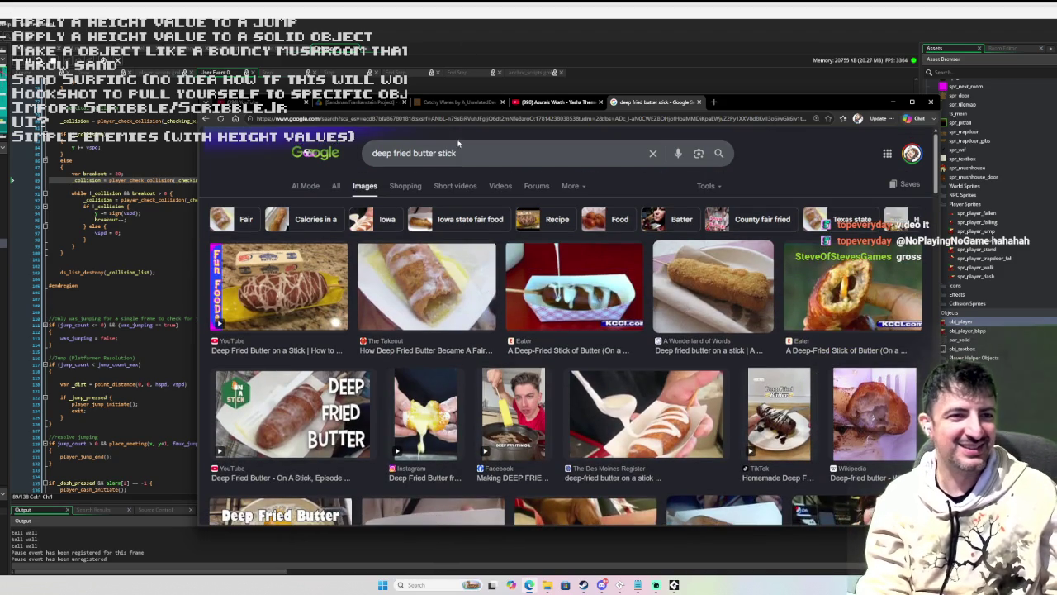
pyautogui.moveTo(456, 153); pyautogui.dragTo(368, 153)
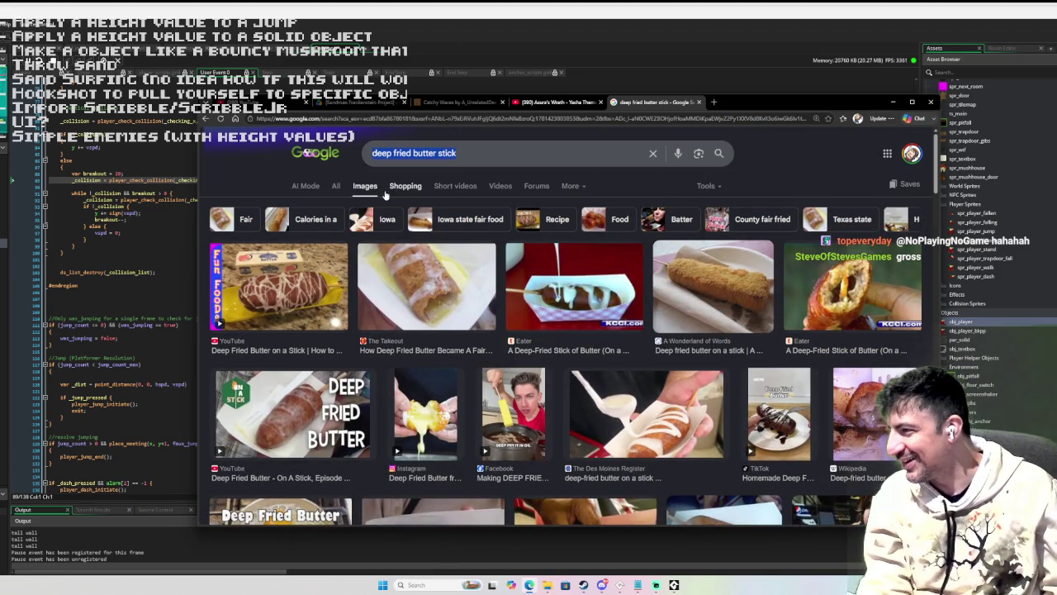
pyautogui.click(556, 103)
# - Search YouTube for 'deep fried butter stick', watch the Deep Fried Butter video, then close it
pyautogui.moveTo(526, 137); pyautogui.dragTo(456, 133)
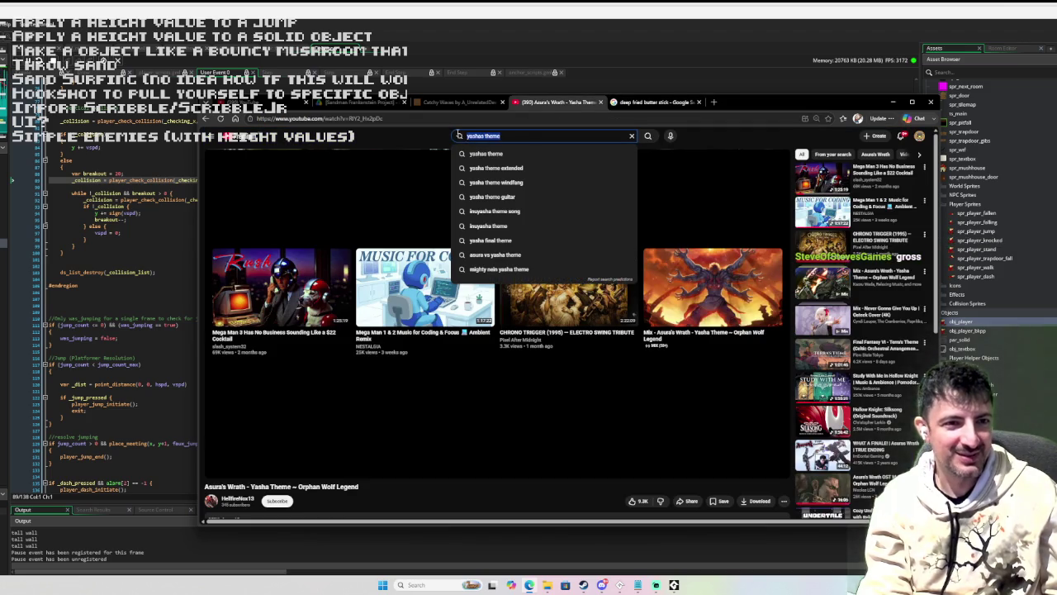
pyautogui.write('deep fried butter')
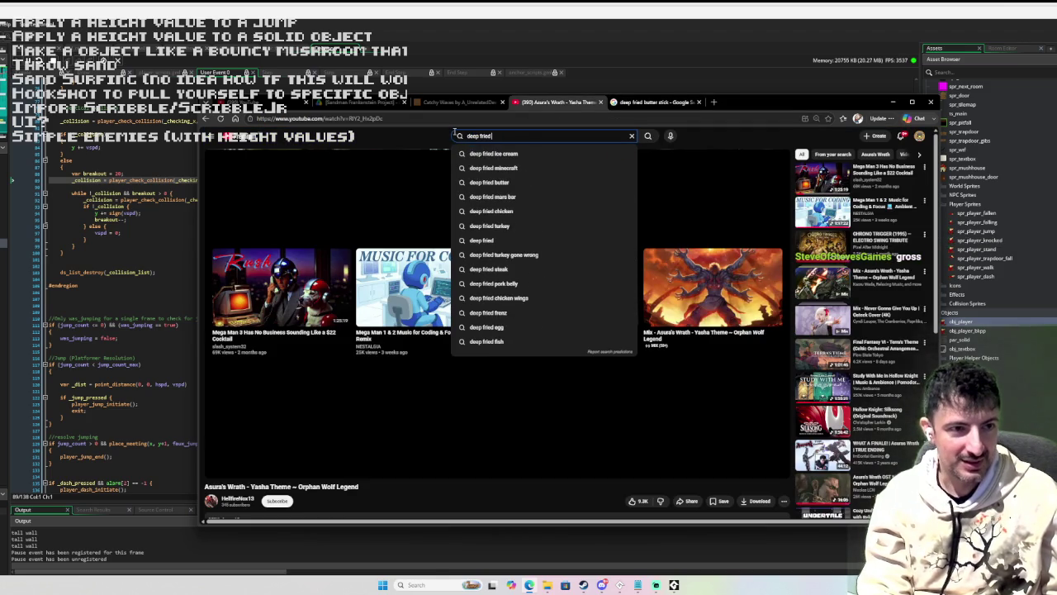
pyautogui.write(' stick')
pyautogui.press('Return')
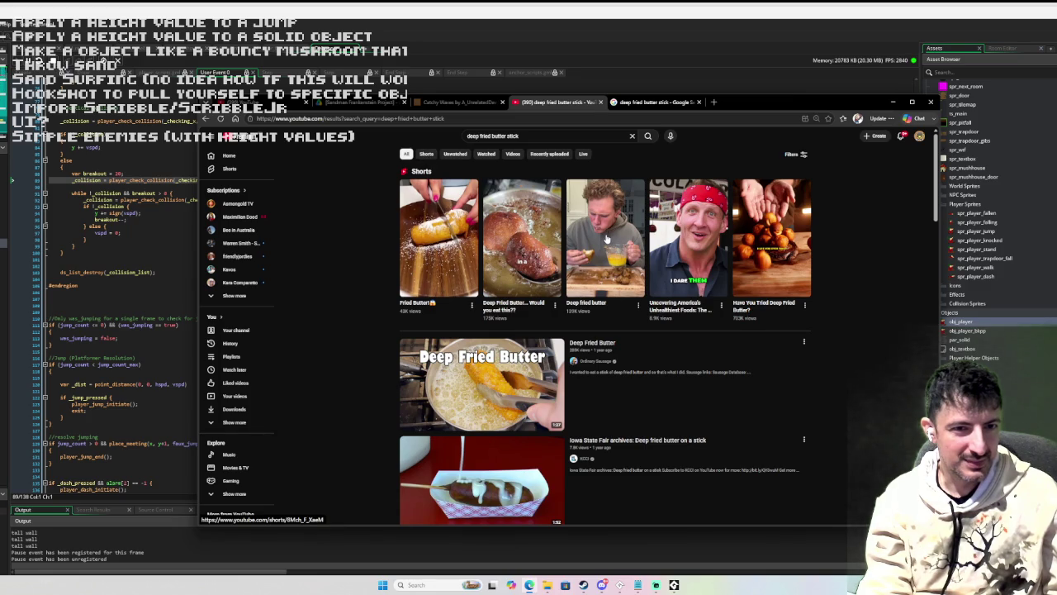
pyautogui.click(489, 389)
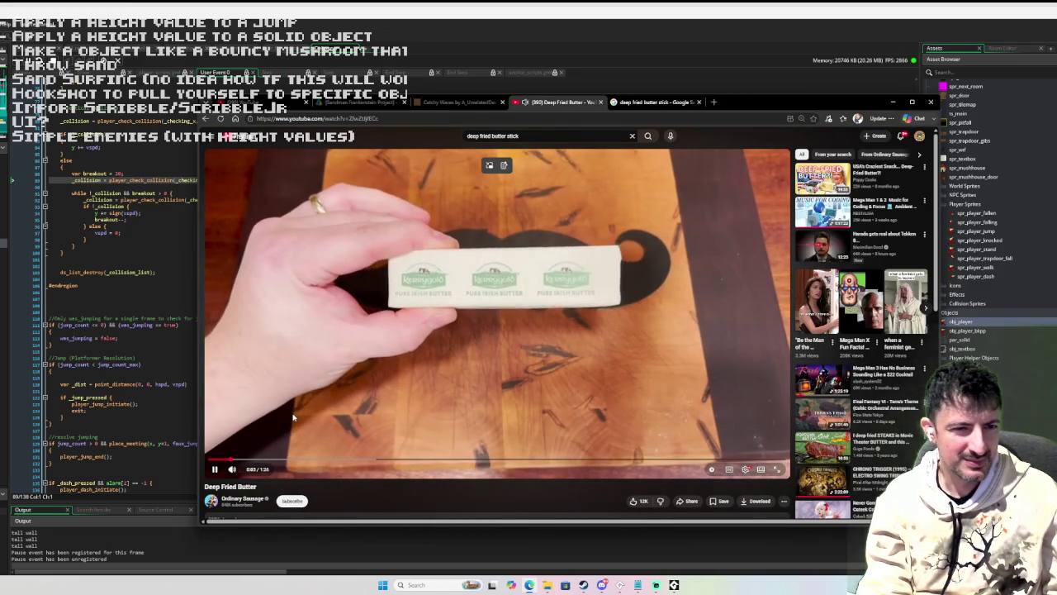
pyautogui.moveTo(235, 469)
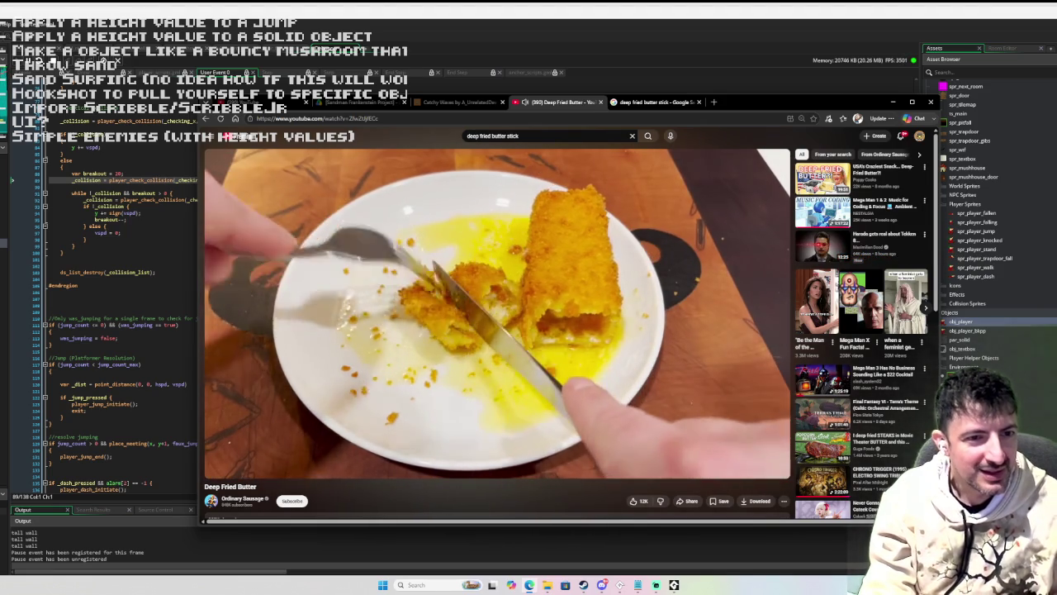
pyautogui.moveTo(218, 443)
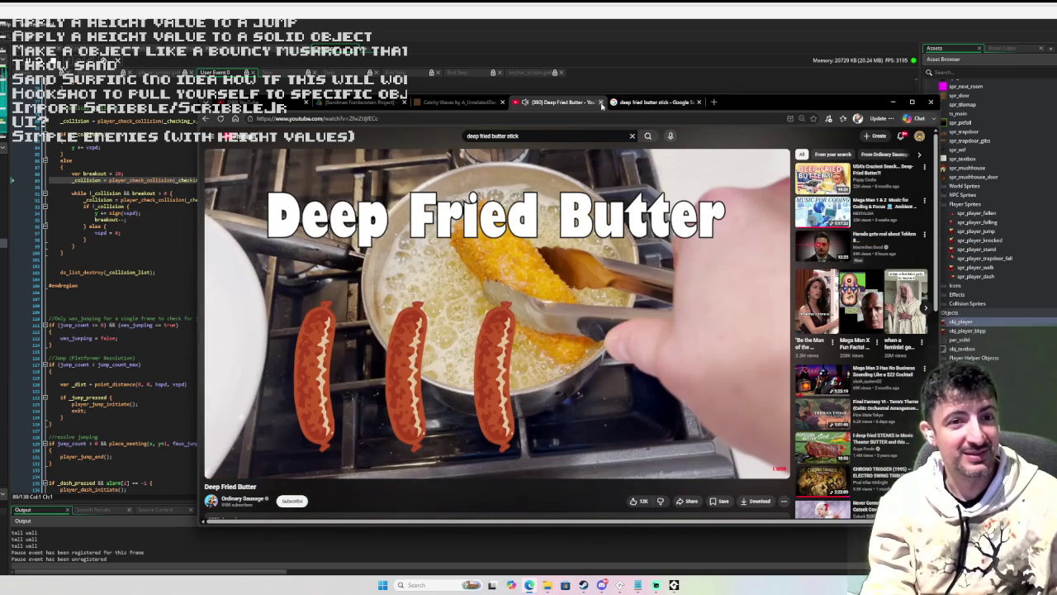
pyautogui.click(601, 103)
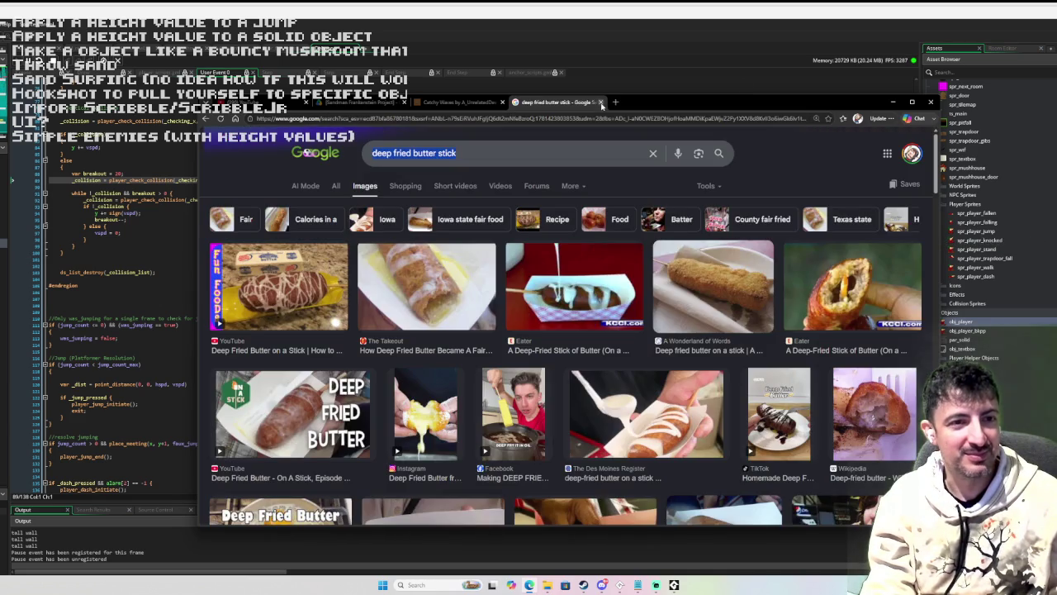
# - Close the Google Images page and put the browser away to reveal the obj_player code
pyautogui.click(601, 102)
pyautogui.click(930, 102)
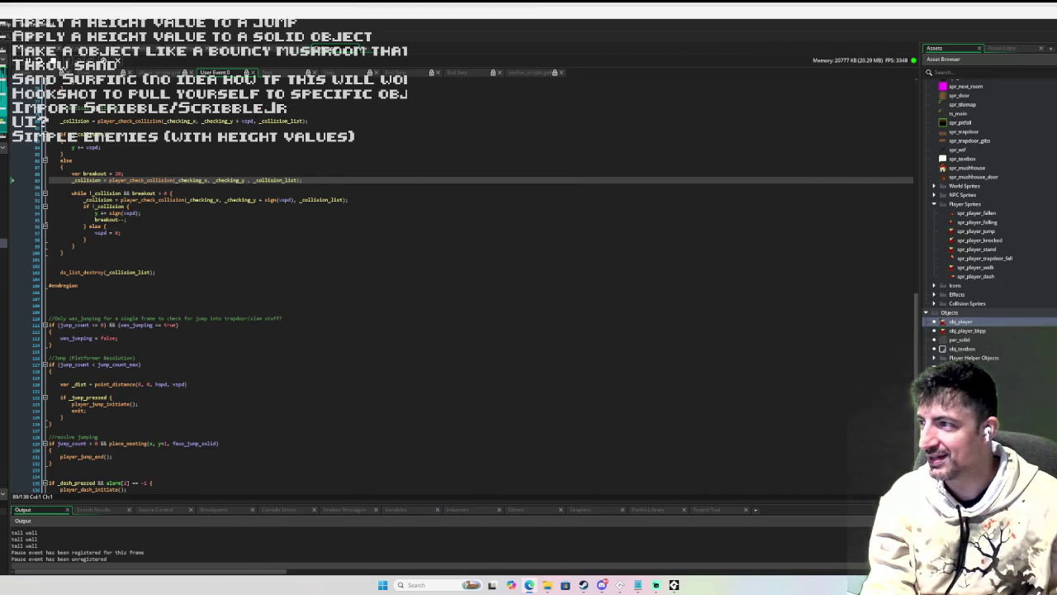